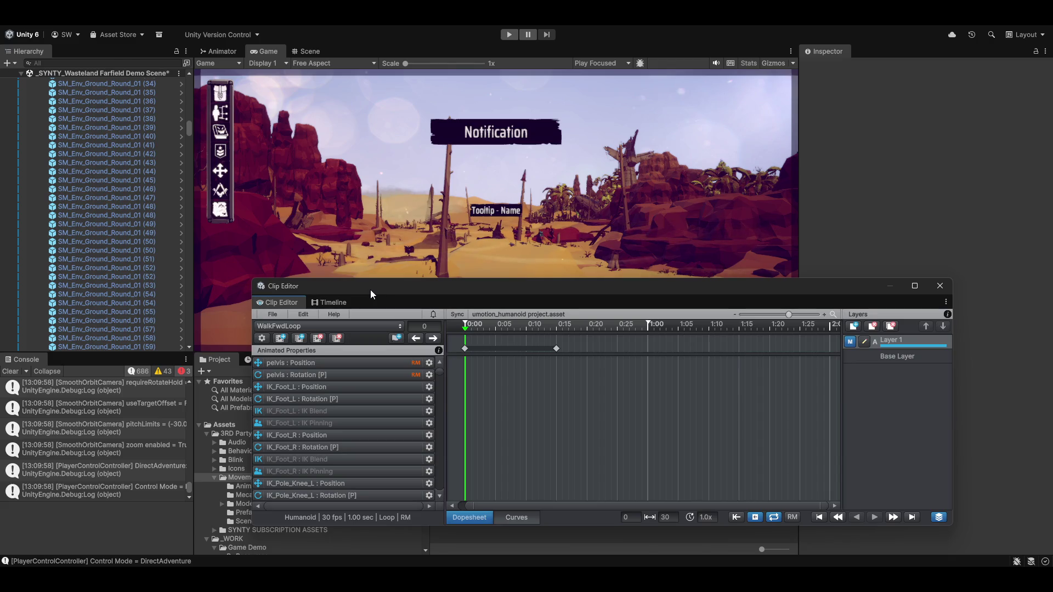
Switch the docked editor to Timeline and back to the WalkFwdLoop clip, nudging it down-right
left_click(328, 302)
left_click(277, 302)
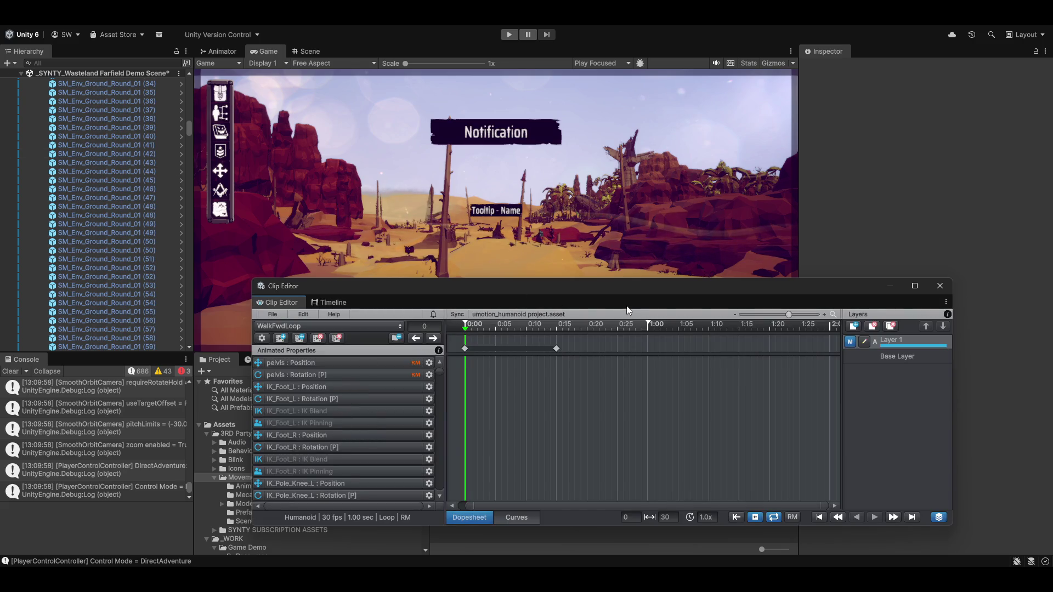
left_click_drag(614, 286, 627, 306)
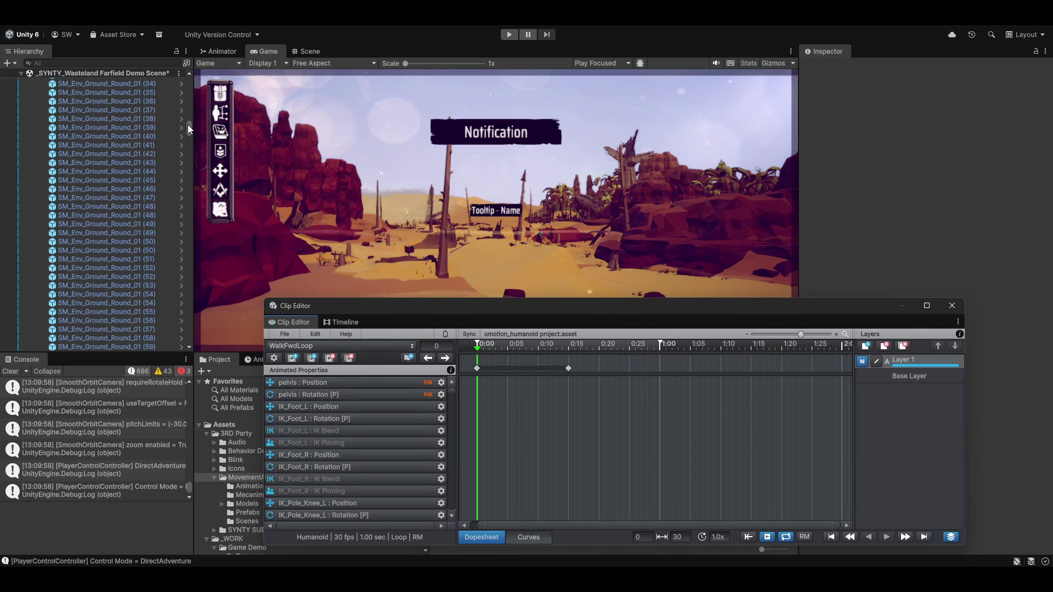
scroll(39, 191, "up", 10)
Collapse Ground and Utetopia_Assets, select Combined Character, and open the Celestial System Designer for Far System 1
left_click(36, 187)
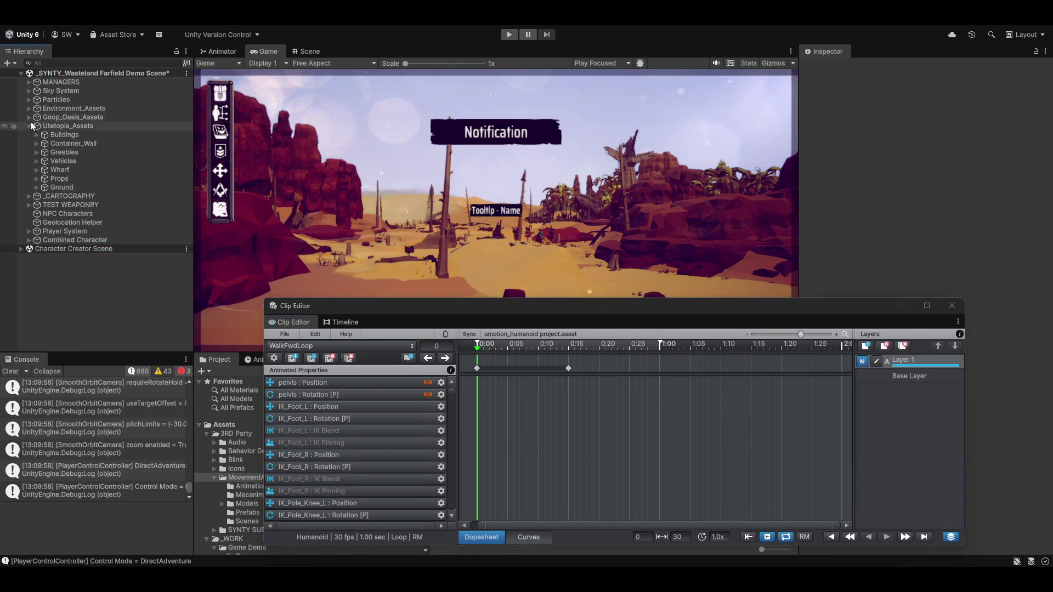
left_click(29, 126)
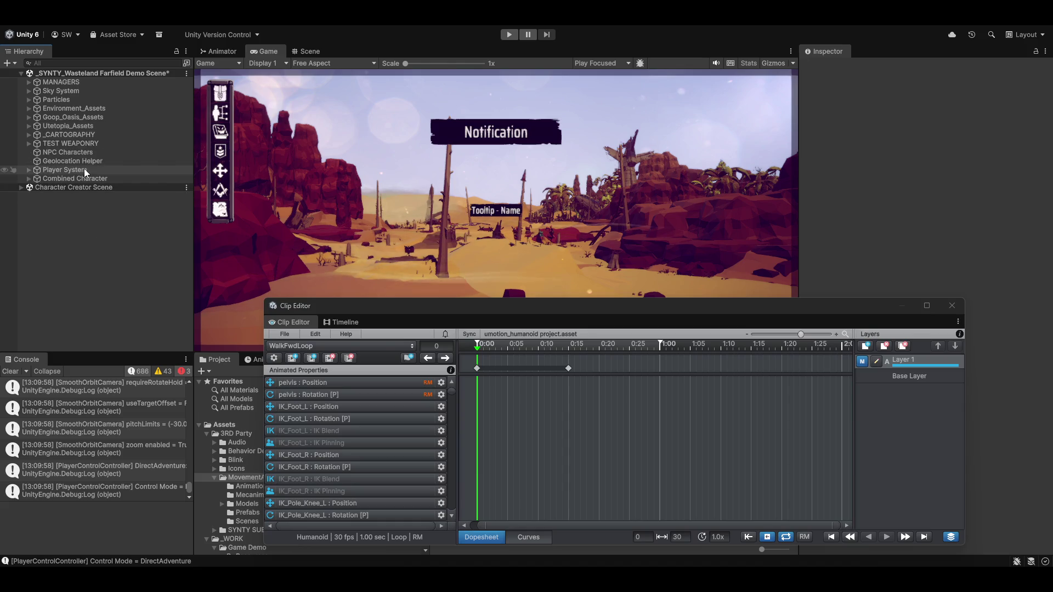
left_click(70, 181)
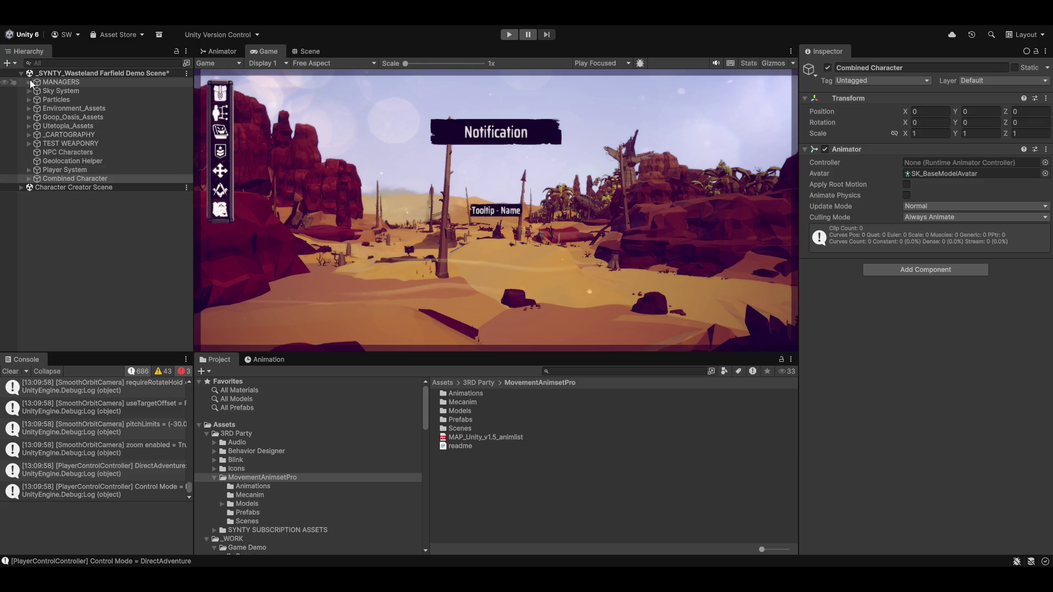
left_click(418, 35)
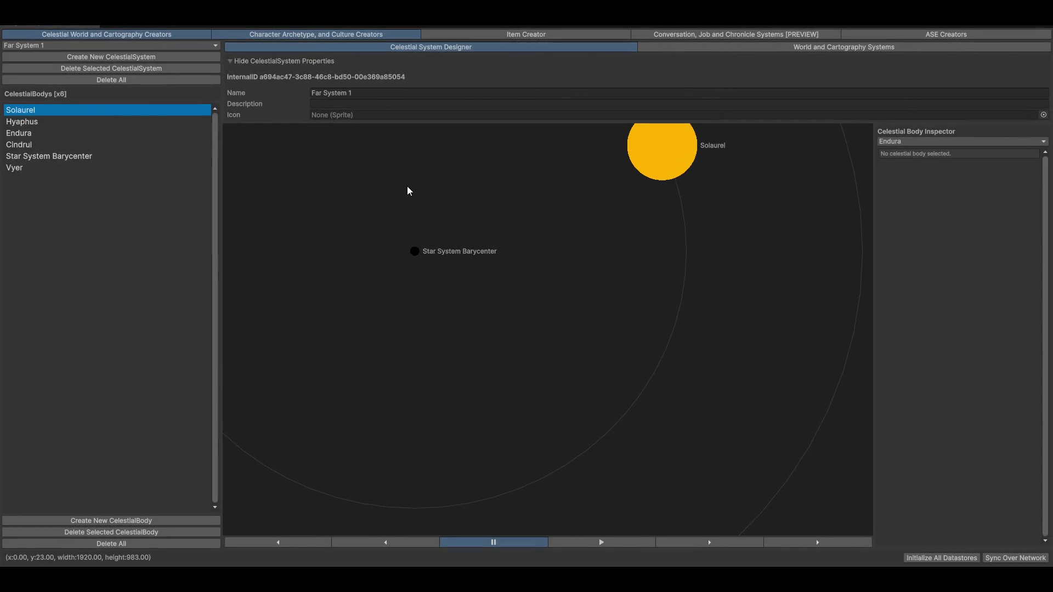
In the Character Creator, select Verity Soraya and orbit the preview round to her front
left_click(316, 34)
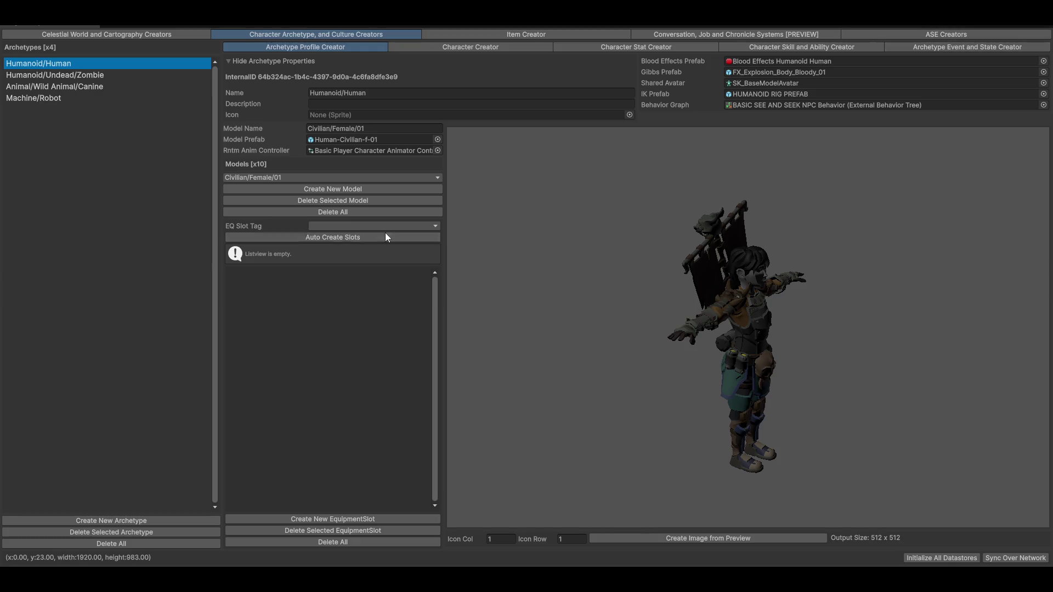
left_click(479, 47)
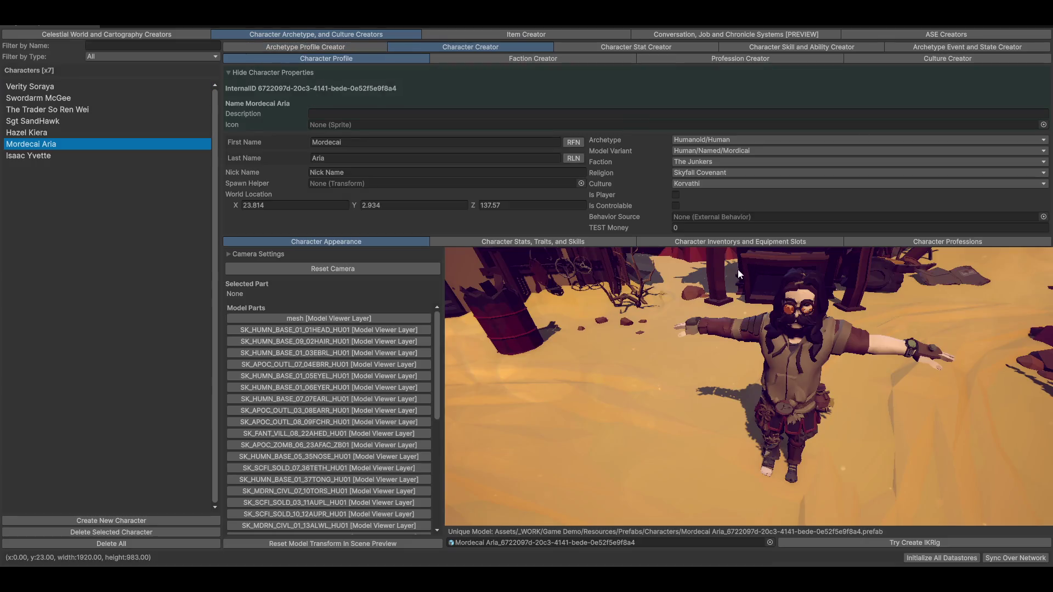
mouse_move(748, 350)
left_mouse_down()
mouse_move(564, 351)
mouse_move(682, 387)
mouse_move(776, 321)
left_mouse_up()
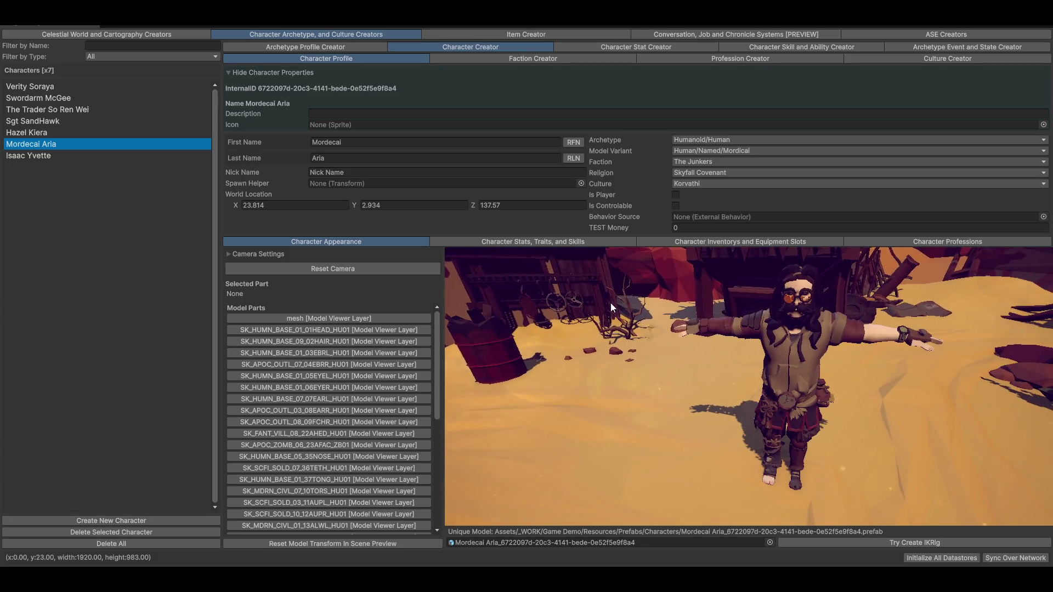
left_click(50, 88)
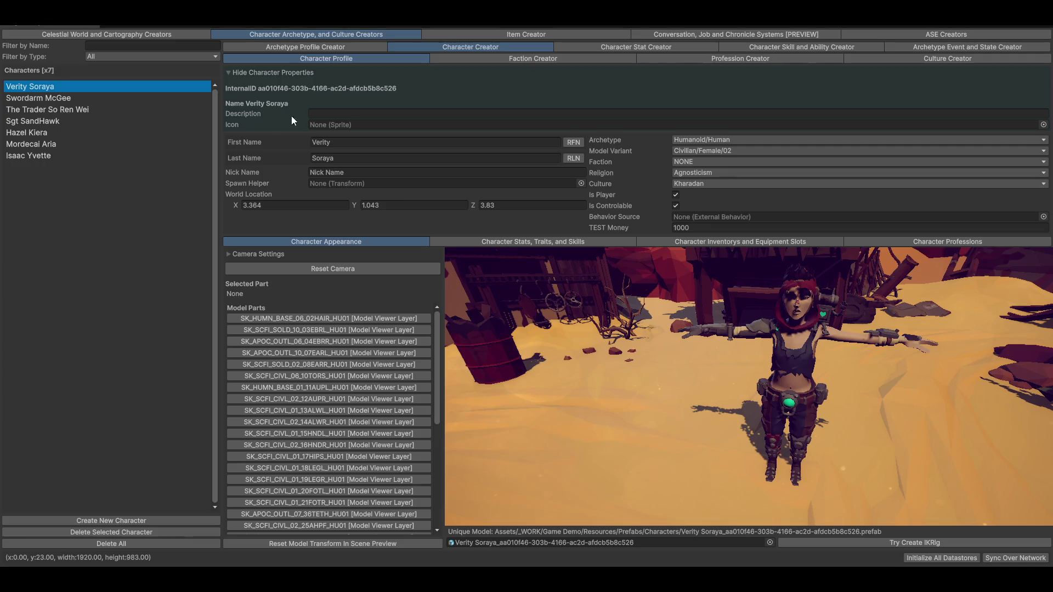
mouse_move(821, 393)
left_mouse_down()
mouse_move(769, 377)
mouse_move(801, 392)
left_mouse_up()
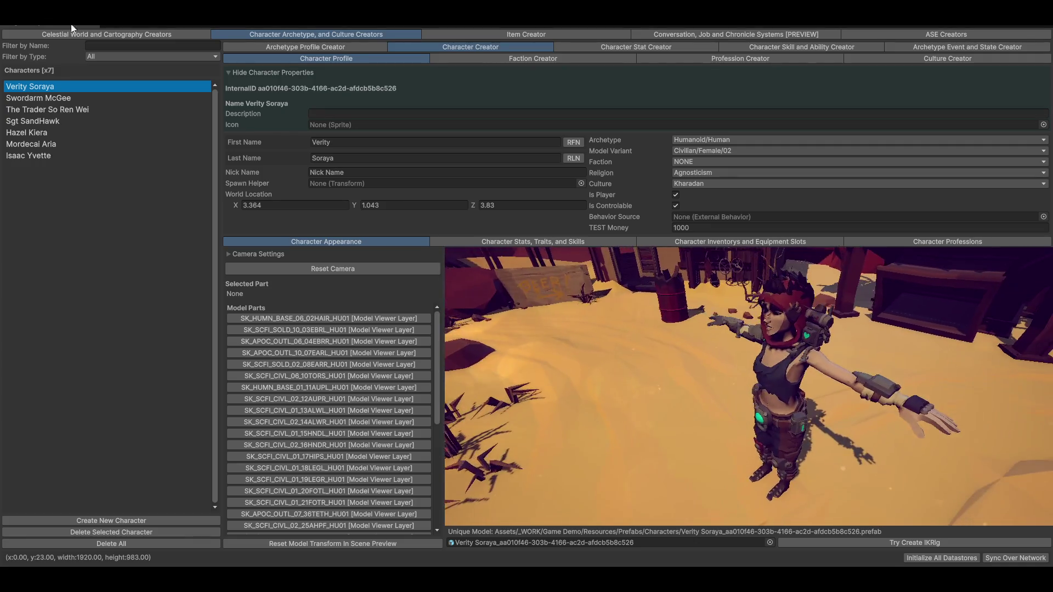
mouse_move(649, 346)
left_mouse_down()
mouse_move(679, 371)
mouse_move(756, 360)
mouse_move(745, 363)
mouse_move(773, 419)
mouse_move(473, 371)
mouse_move(749, 387)
left_mouse_up()
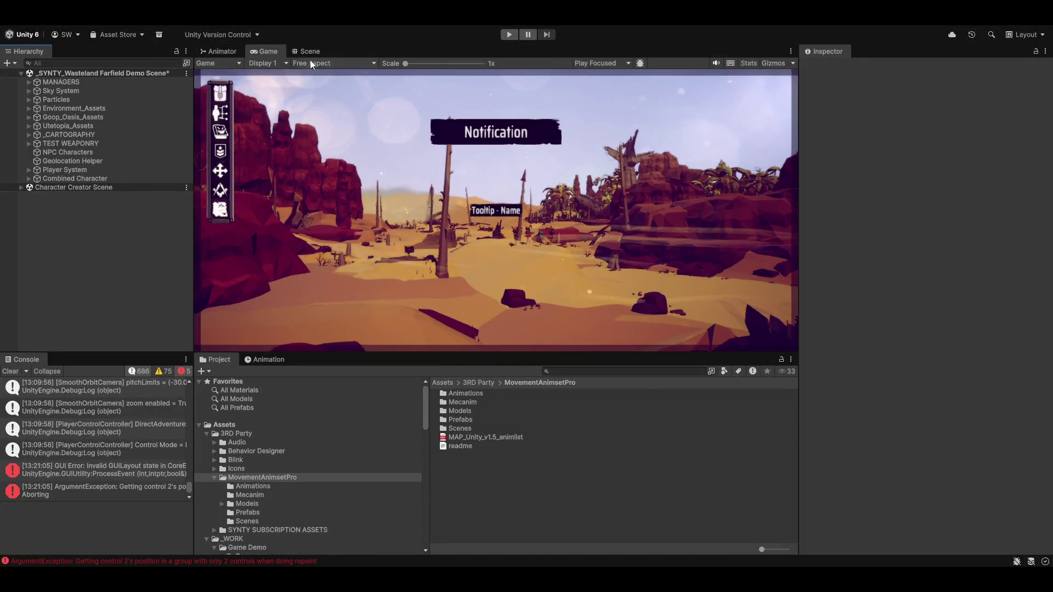
In the Scene view, fly close to the character and select the left hand IK target box
left_click(309, 53)
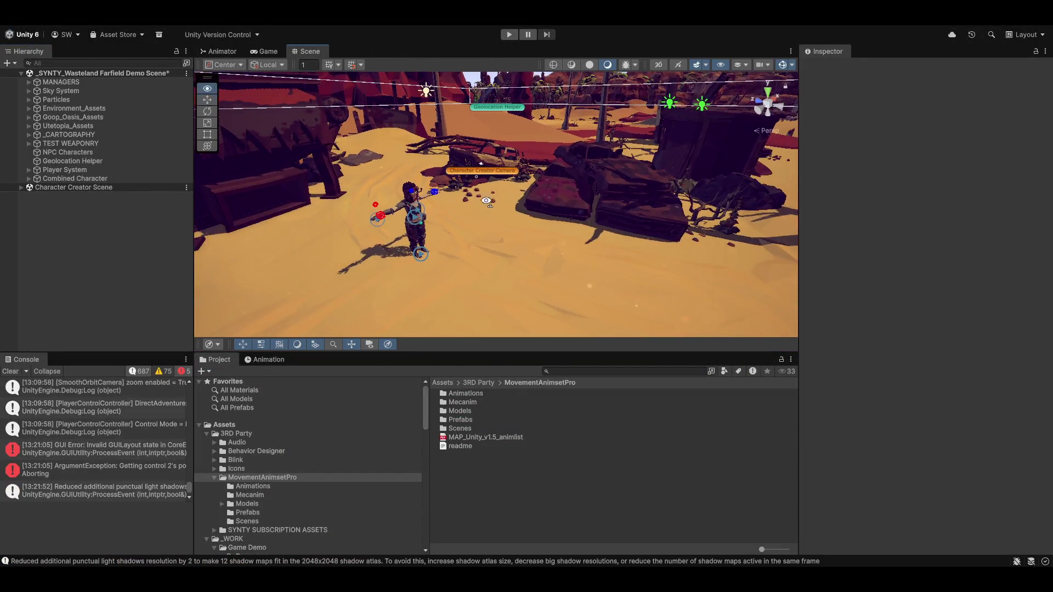
left_click_drag(439, 195, 511, 182)
left_click(493, 183)
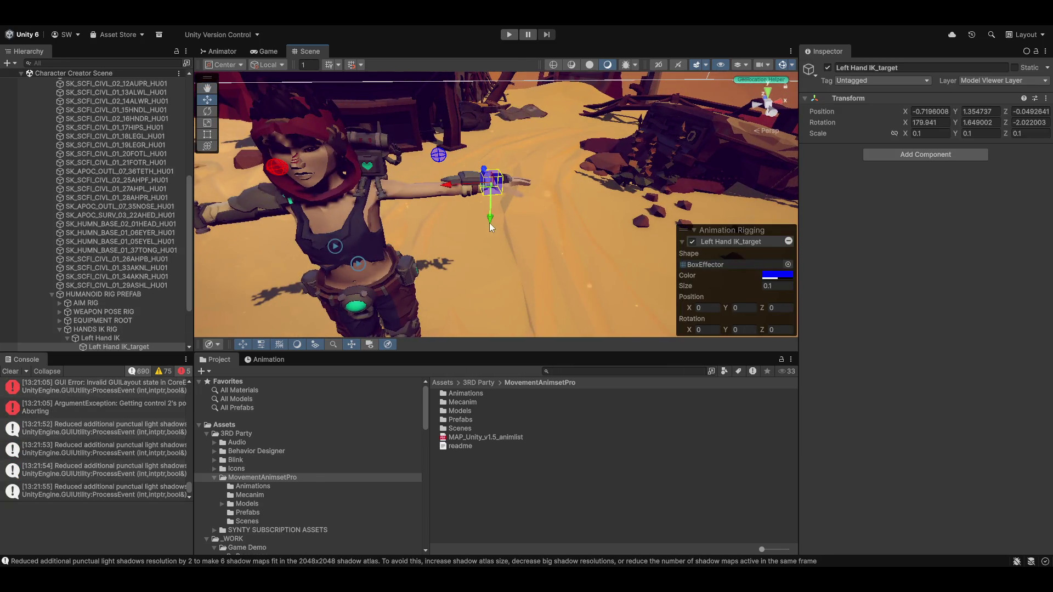
scroll(107, 236, "up", 10)
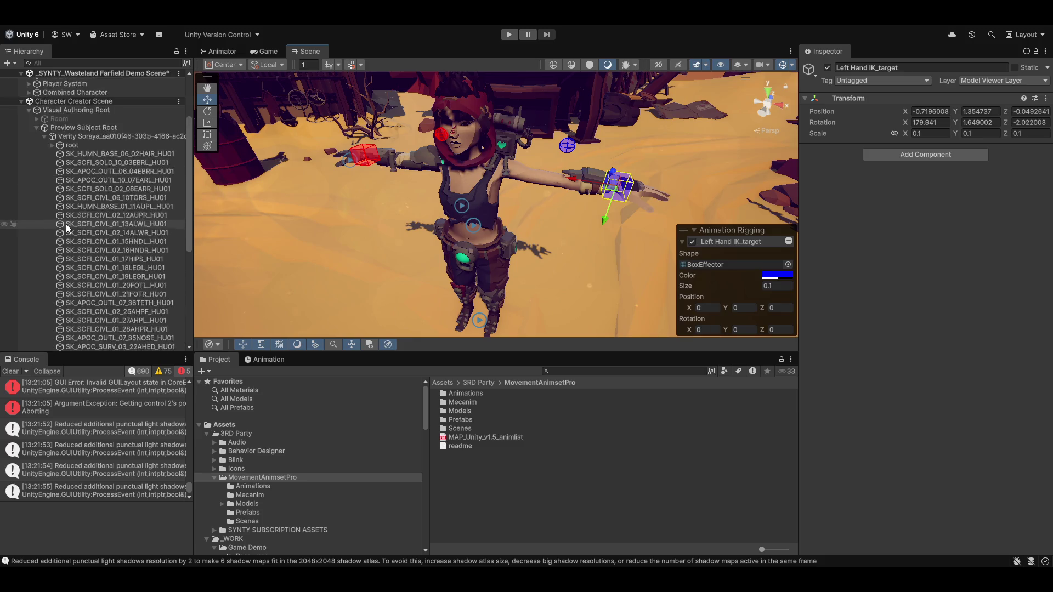
Select Verity Soraya to show her Animator and three rig layers, orbiting around her
left_click(82, 222)
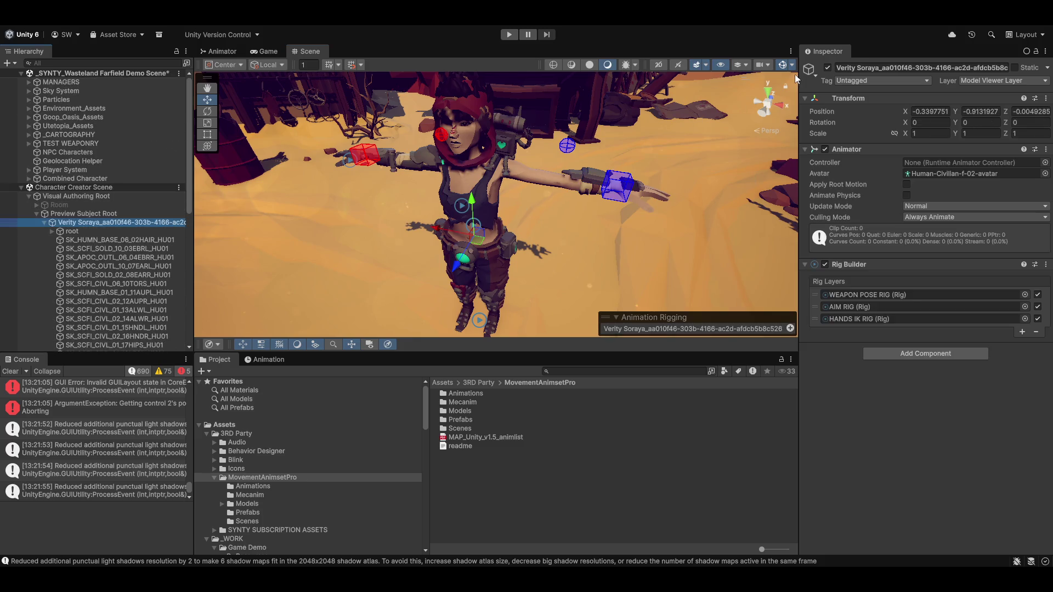
mouse_move(576, 181)
left_mouse_down()
mouse_move(557, 164)
mouse_move(509, 229)
mouse_move(475, 164)
left_mouse_up()
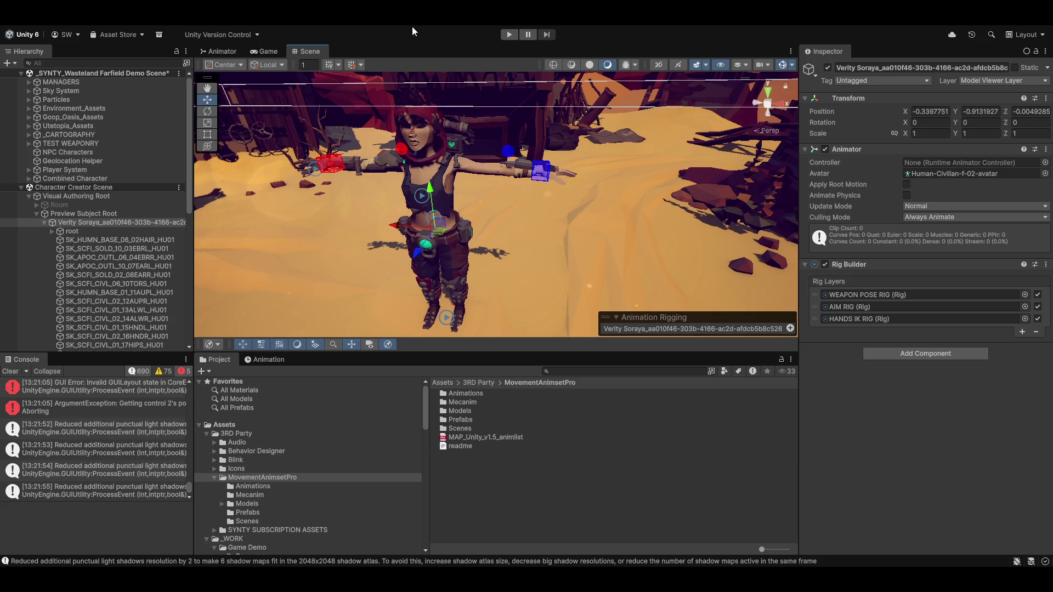
left_click(417, 12)
mouse_move(464, 126)
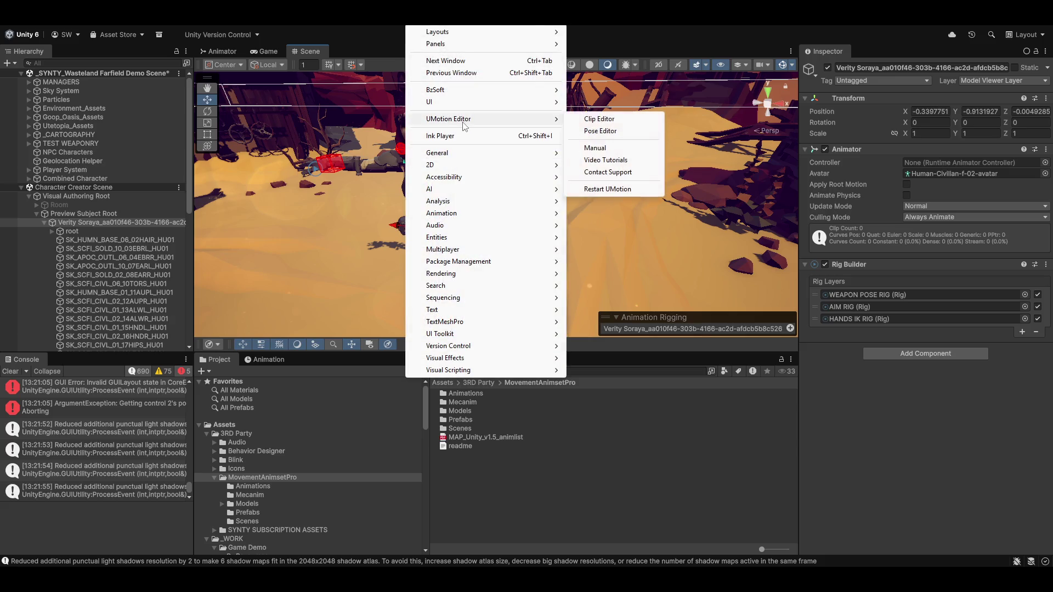
Create a ragdoll for Verity with the Ragdoll Helper, inspect the colliders, then close the helper
left_click(614, 91)
left_click(790, 301)
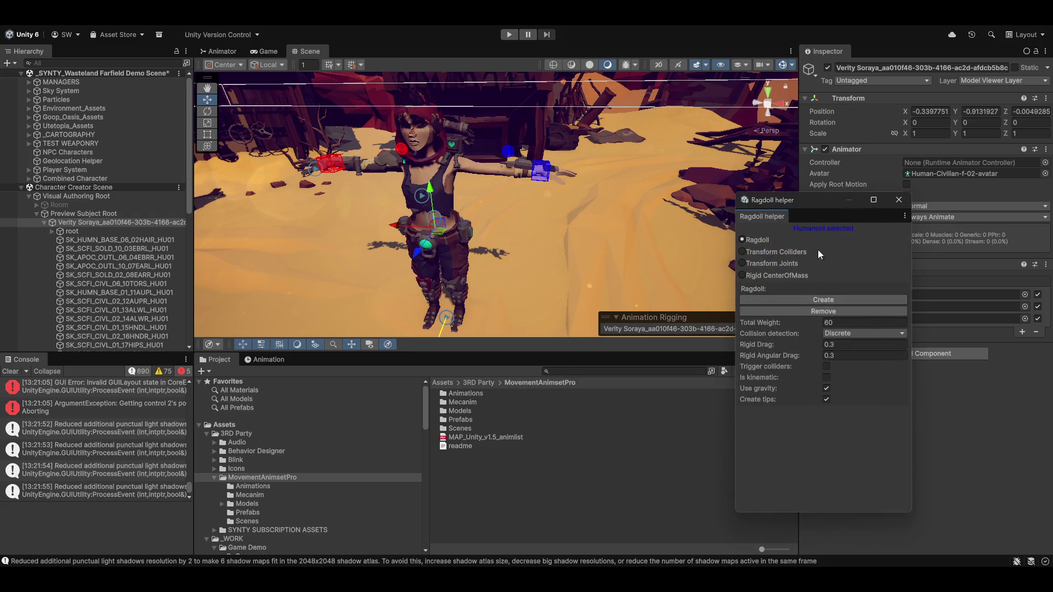
mouse_move(576, 231)
left_mouse_down()
mouse_move(516, 205)
mouse_move(455, 201)
mouse_move(510, 276)
mouse_move(255, 247)
mouse_move(462, 251)
mouse_move(469, 222)
left_mouse_up()
scroll(469, 222, "down", 5)
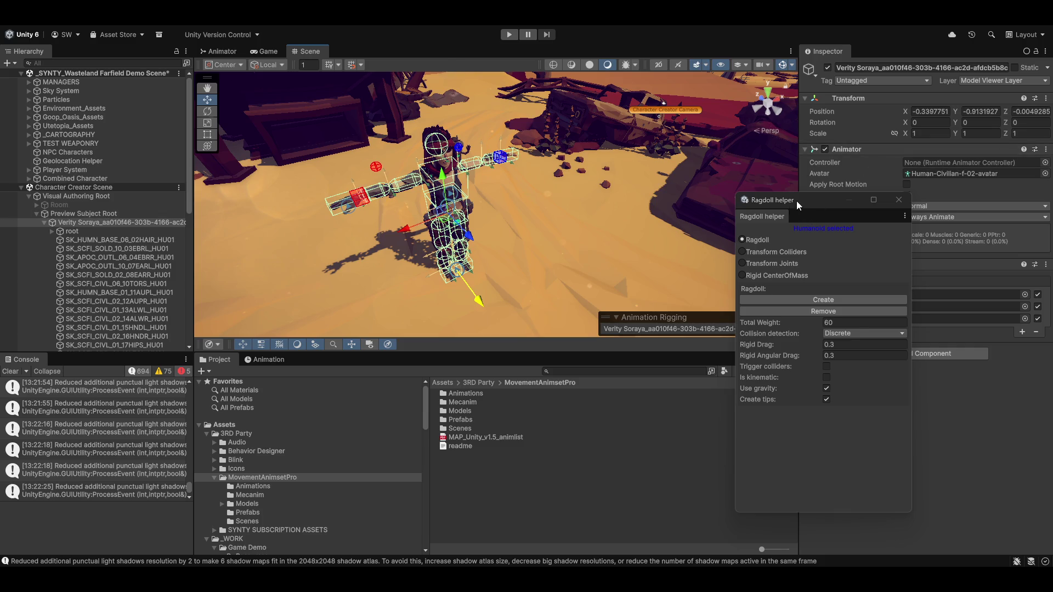
left_click_drag(798, 205, 657, 218)
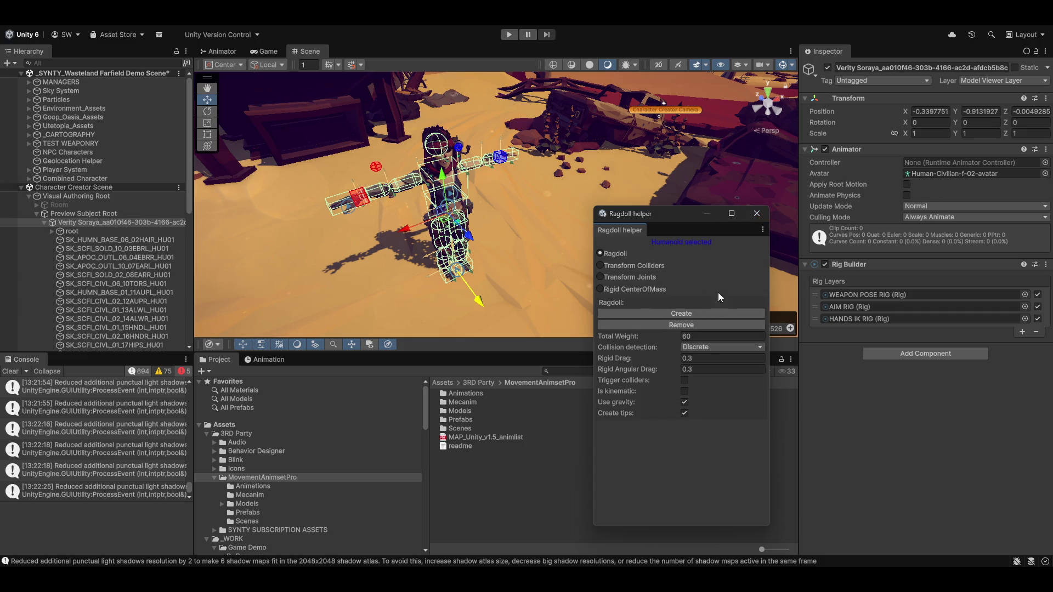
left_click(758, 215)
left_click(1005, 174)
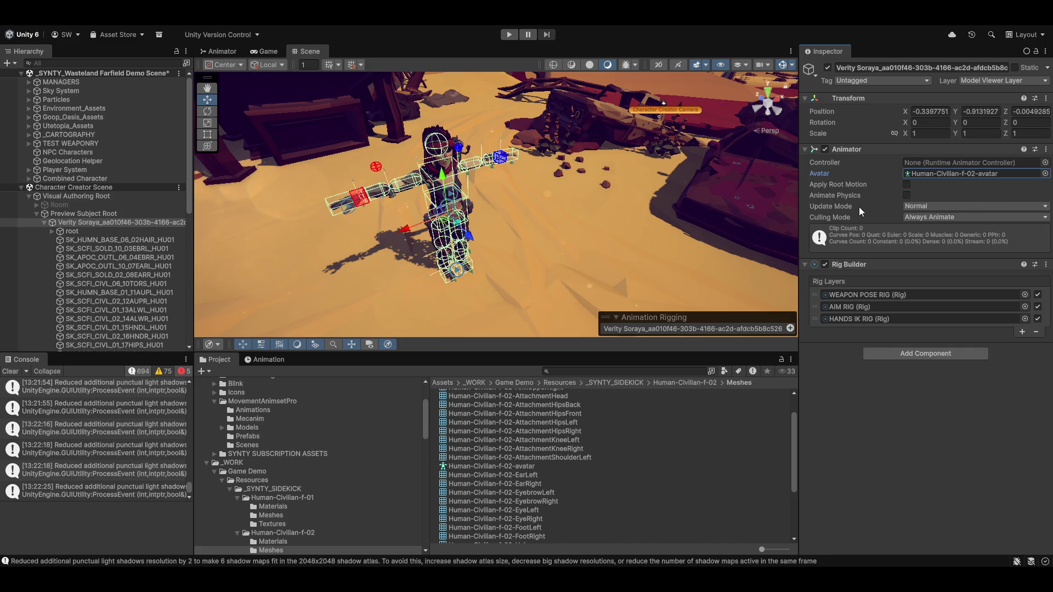
Give Verity's Animator the SK_BaseModelAvatar avatar and the Basic Player Character Animator Controller
scroll(560, 472, "down", 5)
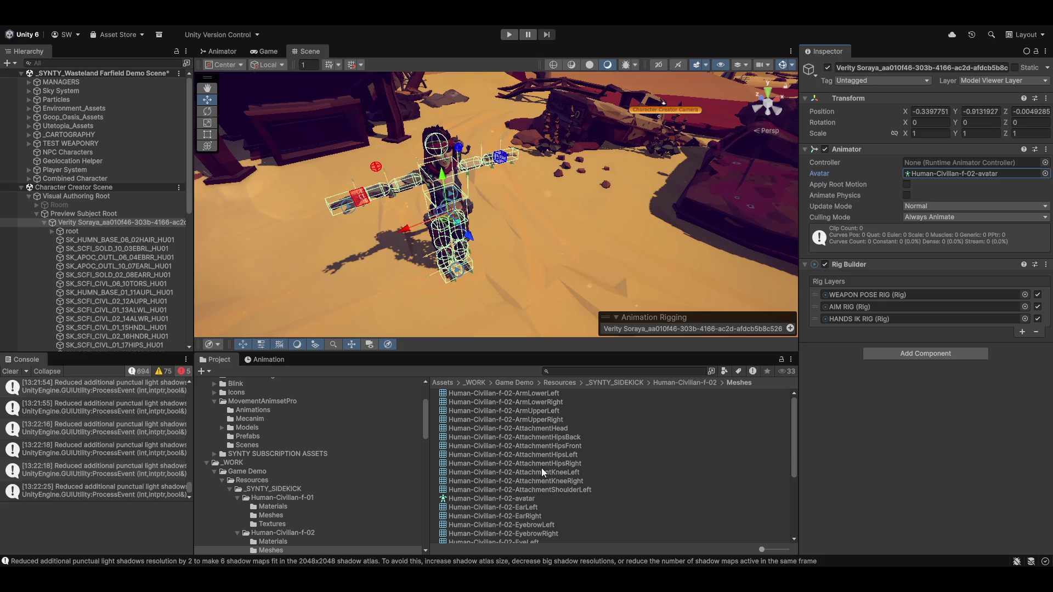
scroll(536, 471, "up", 5)
left_click(1046, 173)
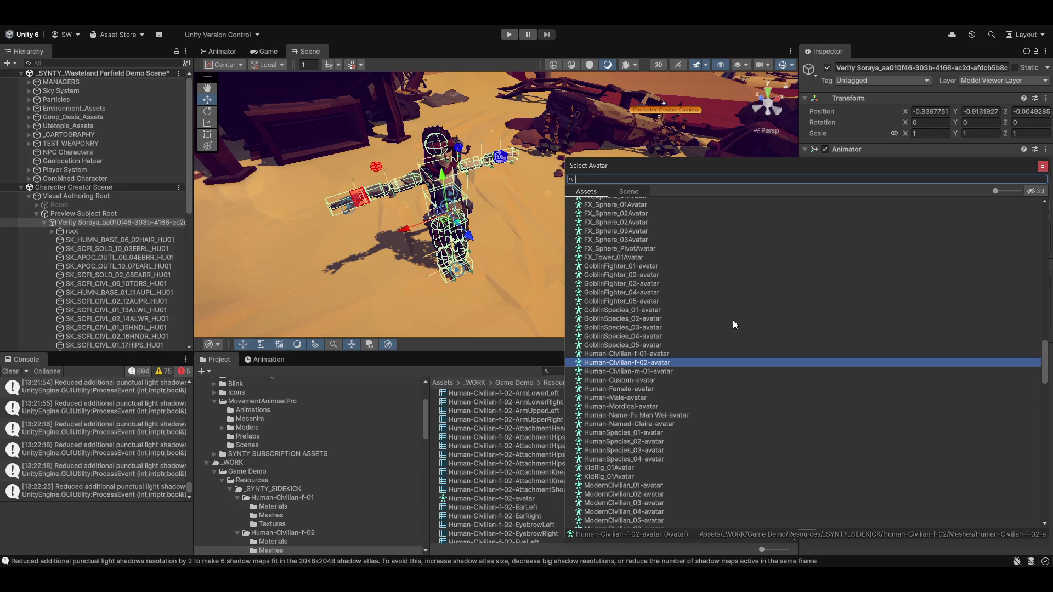
type("sk_")
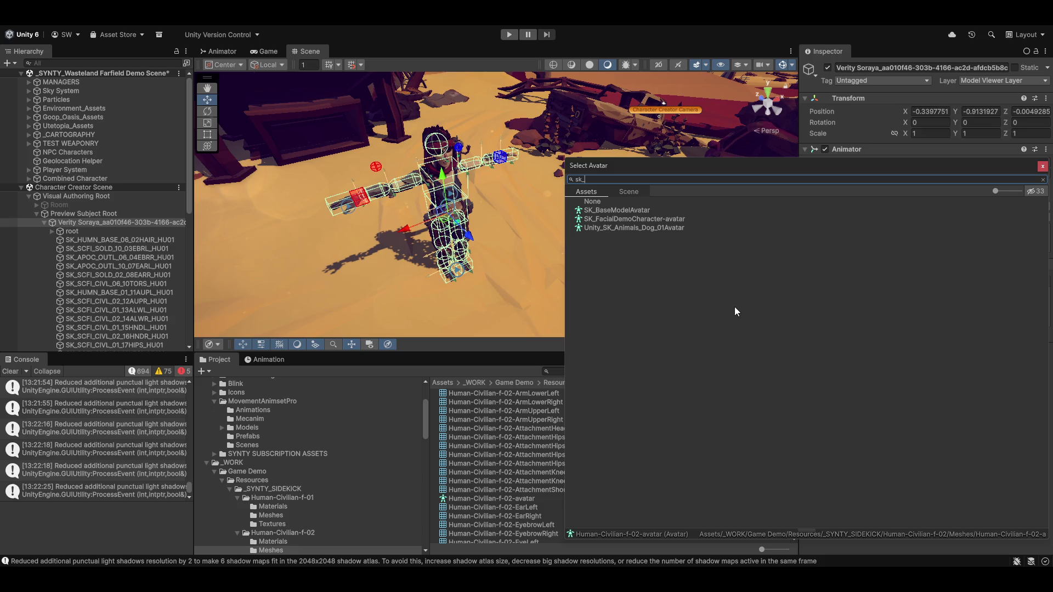
double_click(624, 210)
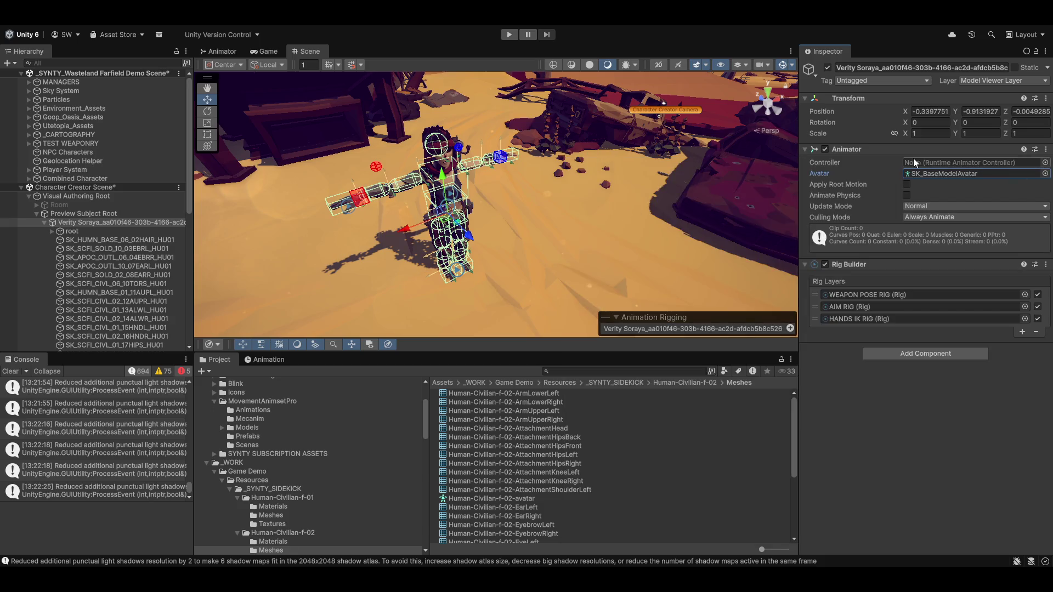
left_click(1045, 163)
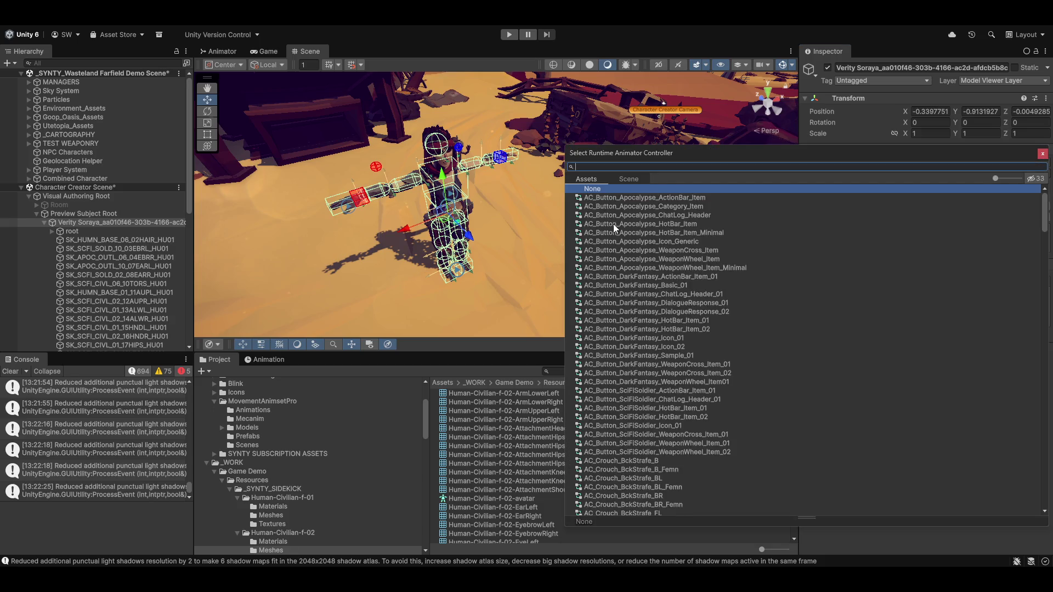
scroll(613, 223, "down", 5)
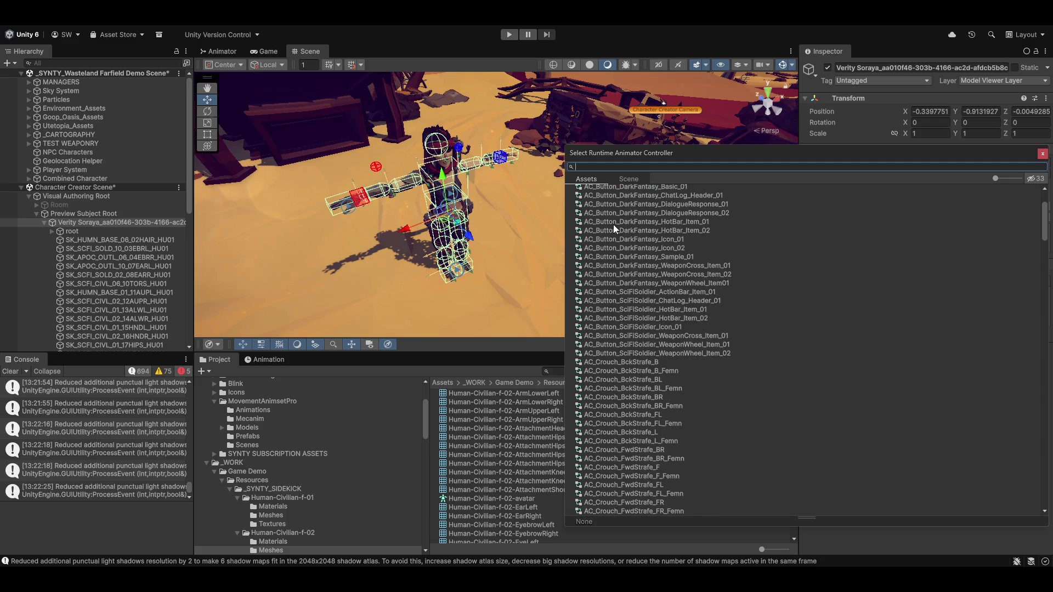
type("b")
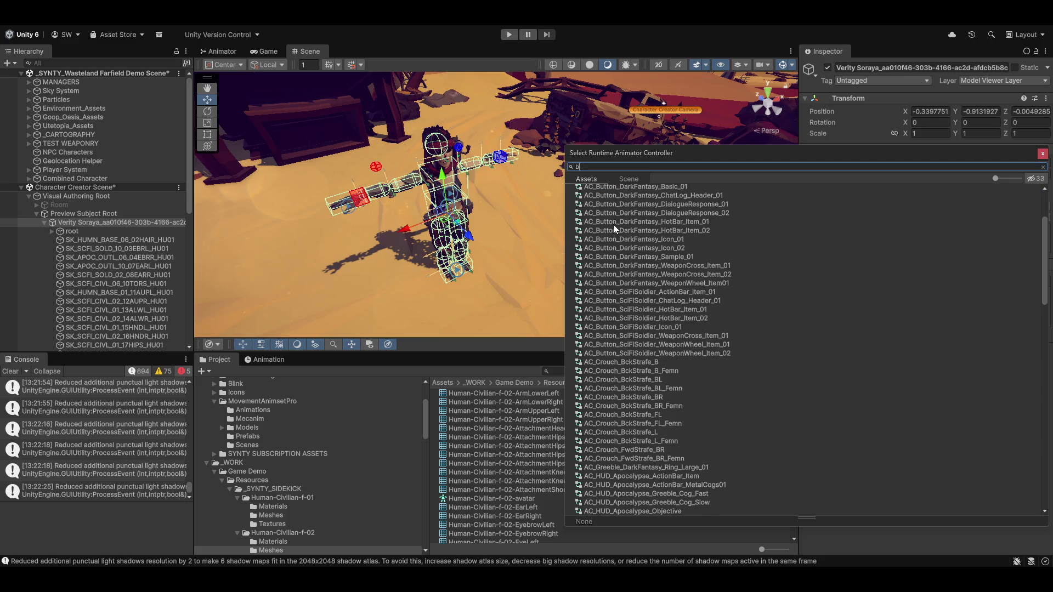
type("as")
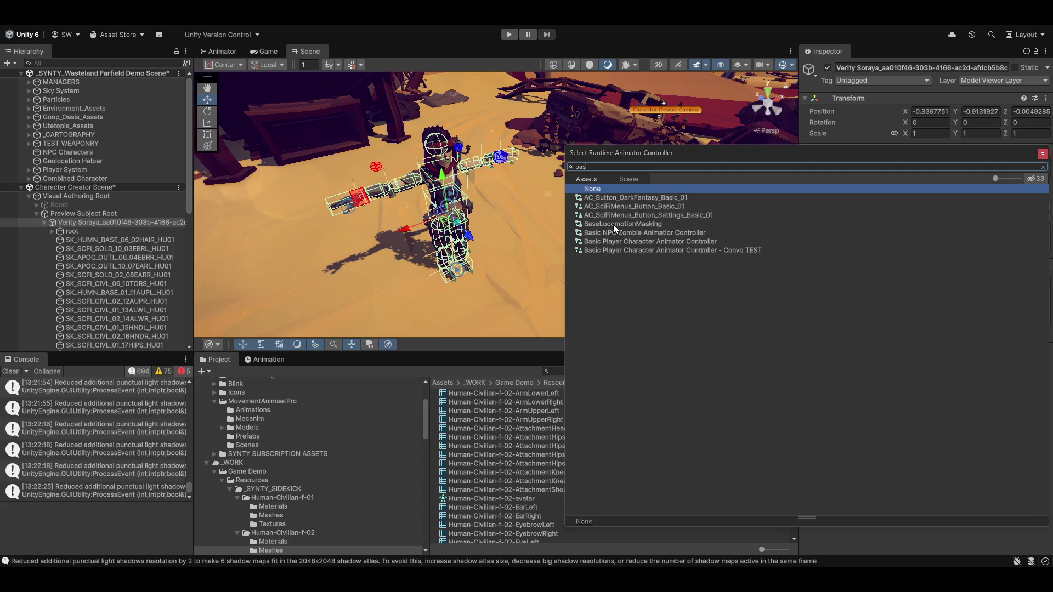
double_click(638, 242)
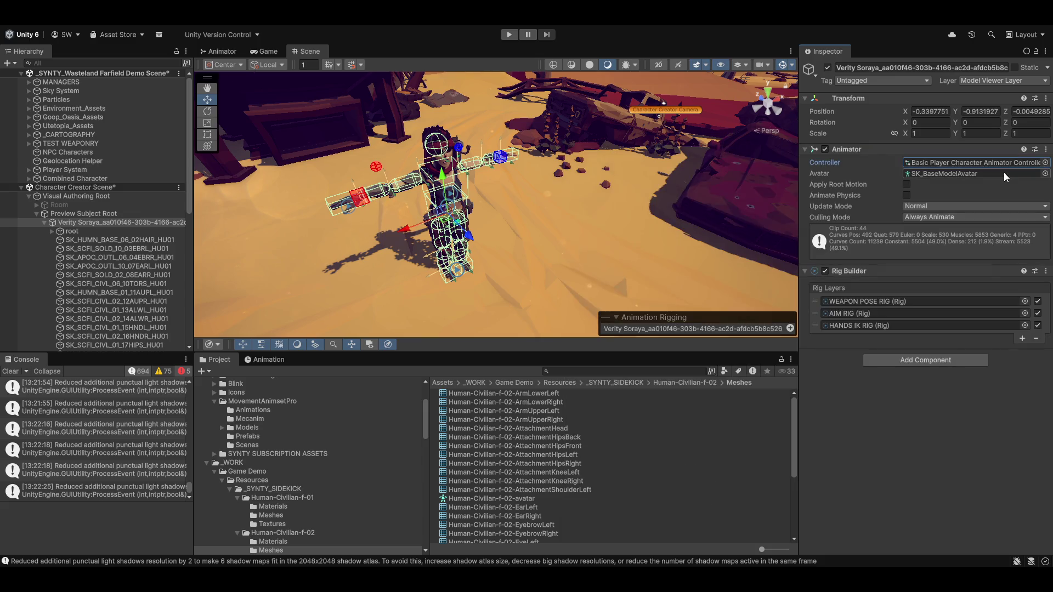
Dock the UMotion Clip Editor and Timeline windows in the bottom panel
left_click_drag(624, 169, 506, 245)
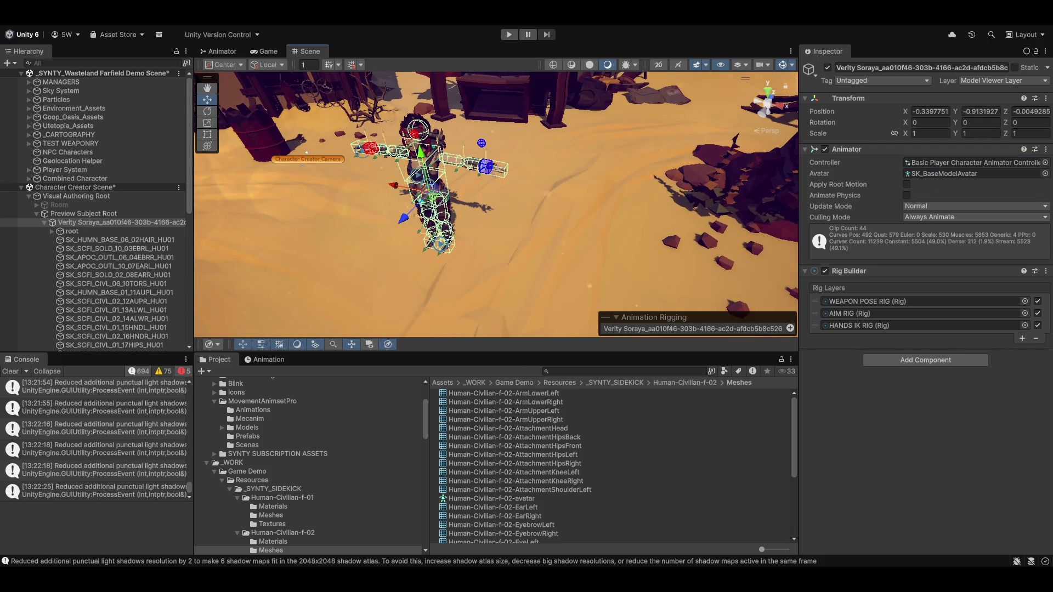
mouse_move(603, 301)
left_mouse_down()
mouse_move(335, 304)
mouse_move(417, 327)
mouse_move(362, 368)
left_mouse_up()
left_click_drag(417, 344, 378, 357)
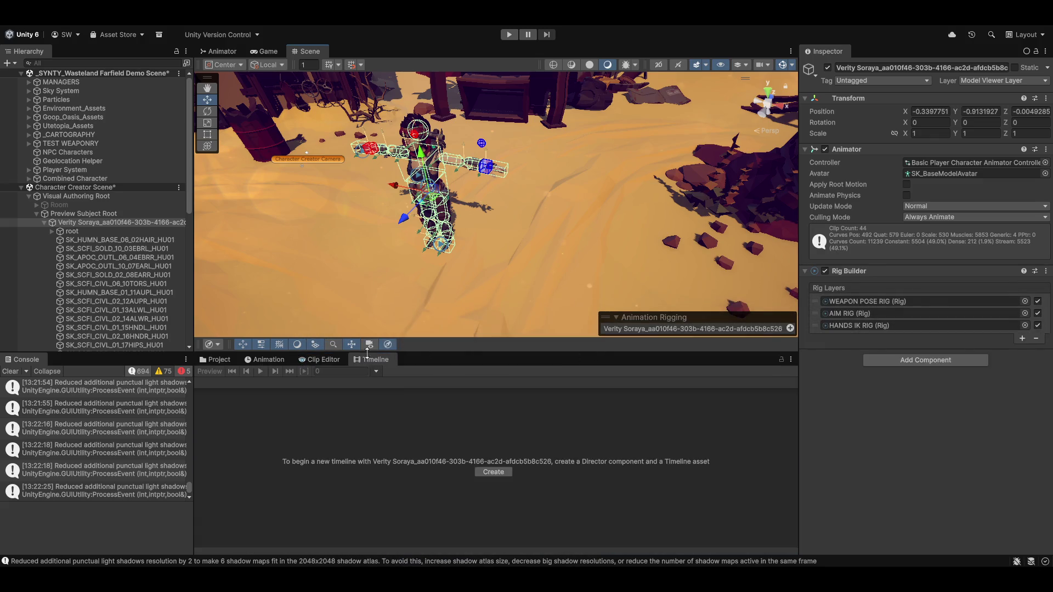
Show the Clip Editor's dopesheet, opening and dismissing its file options
left_click(321, 359)
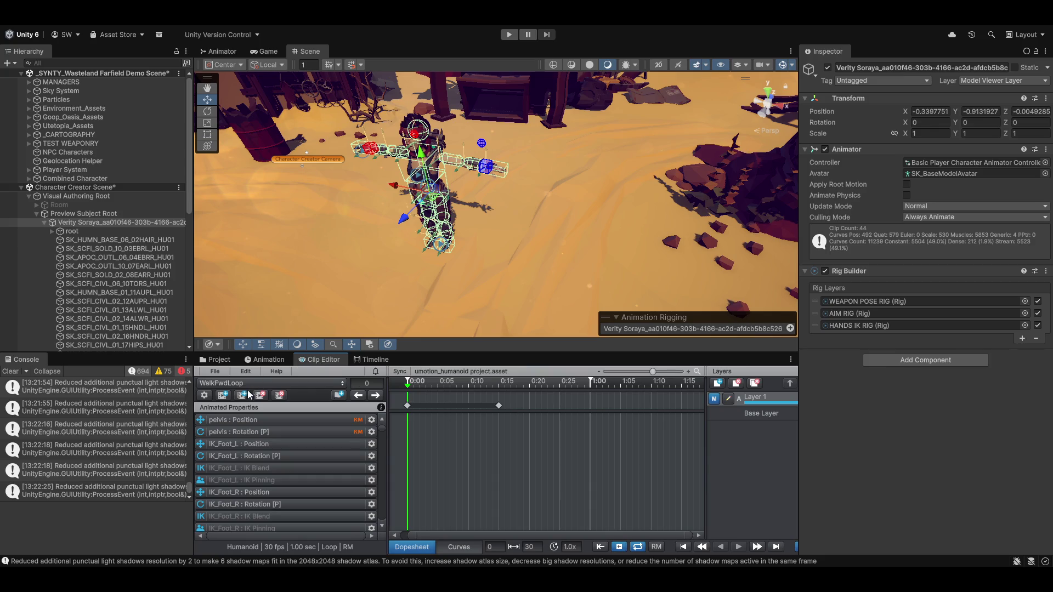
left_click(214, 372)
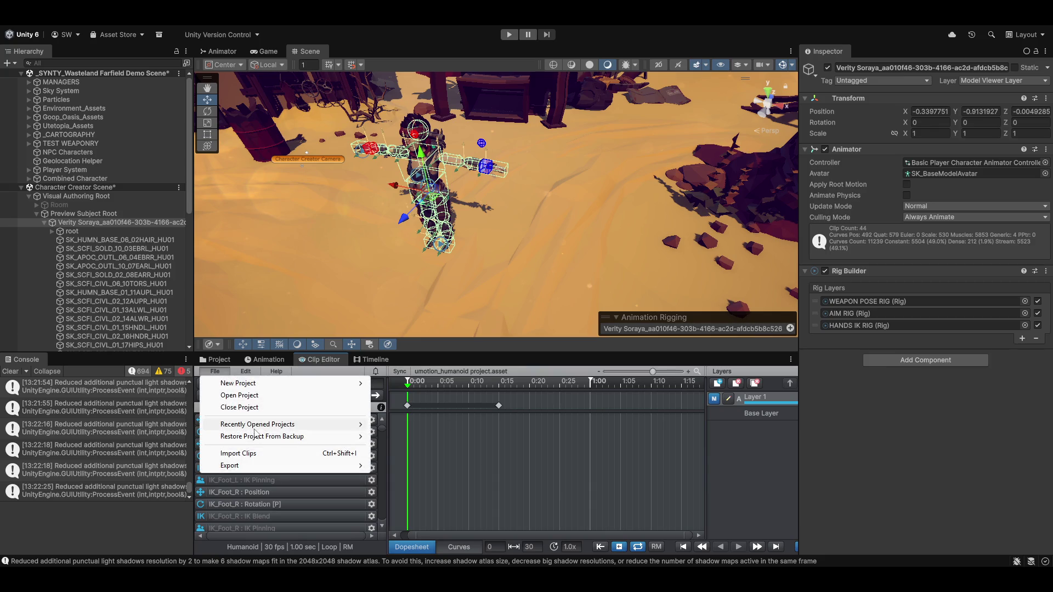
left_click(496, 353)
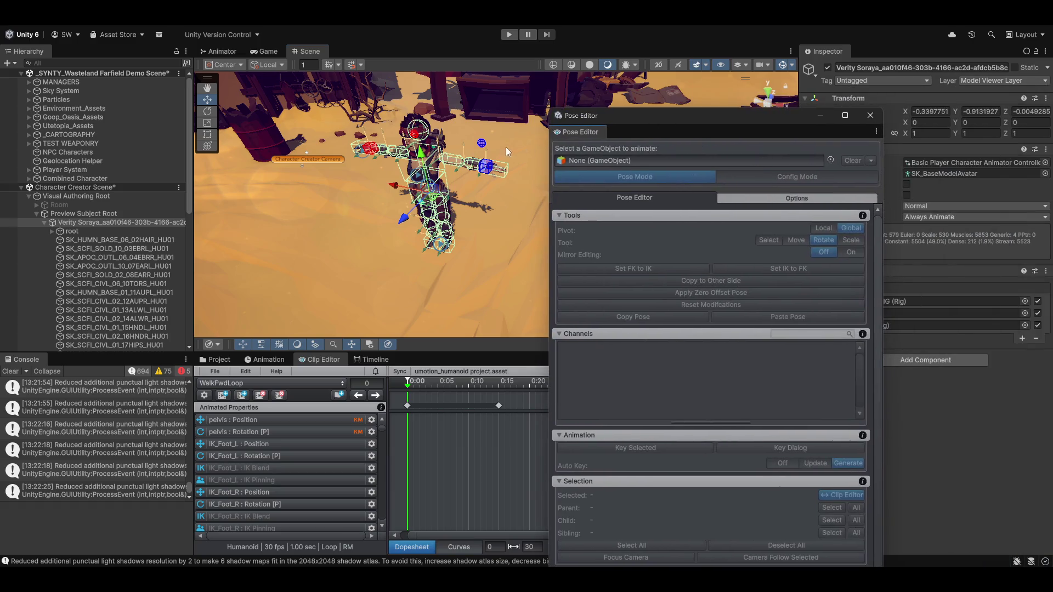
Dock the Pose Editor beside the Inspector, assign Verity Soraya, and create her rig configuration with head blend shapes
mouse_move(575, 131)
left_mouse_down()
mouse_move(818, 49)
mouse_move(867, 51)
left_mouse_up()
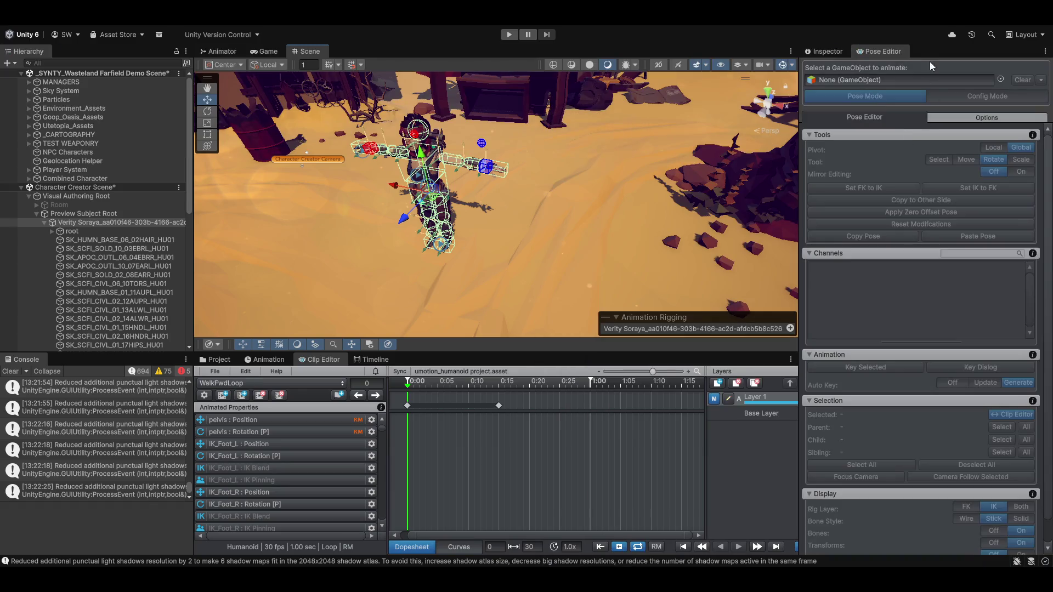
mouse_move(89, 223)
left_mouse_down()
mouse_move(857, 129)
mouse_move(952, 79)
left_mouse_up()
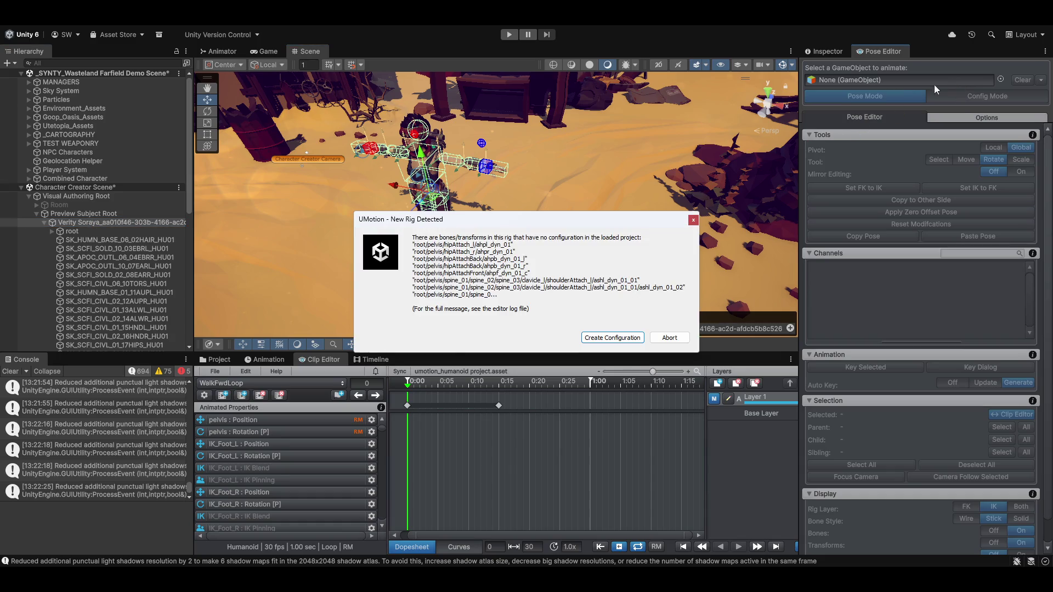
left_click(612, 337)
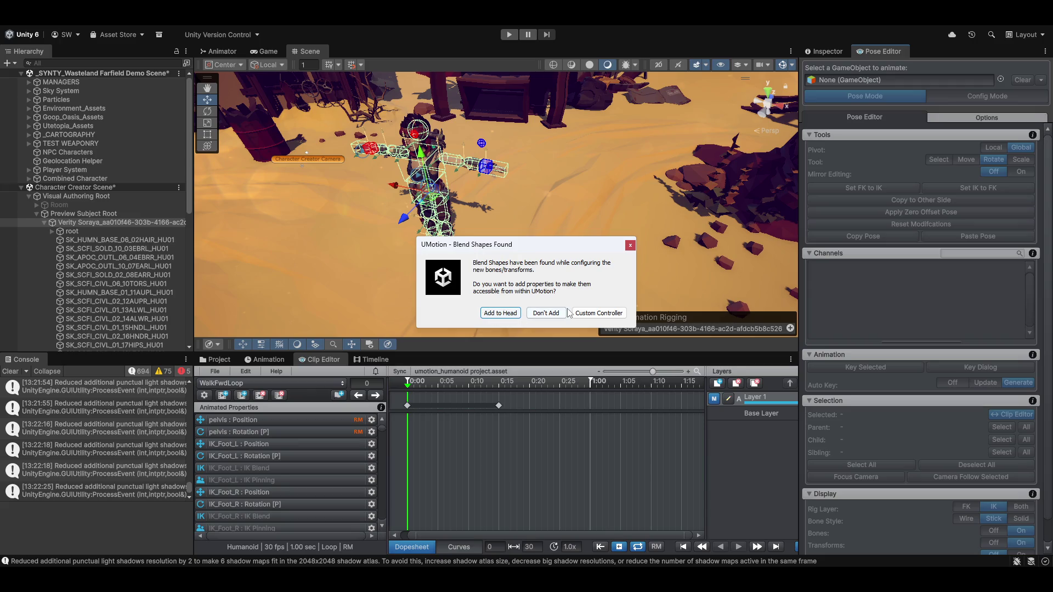
left_click(501, 312)
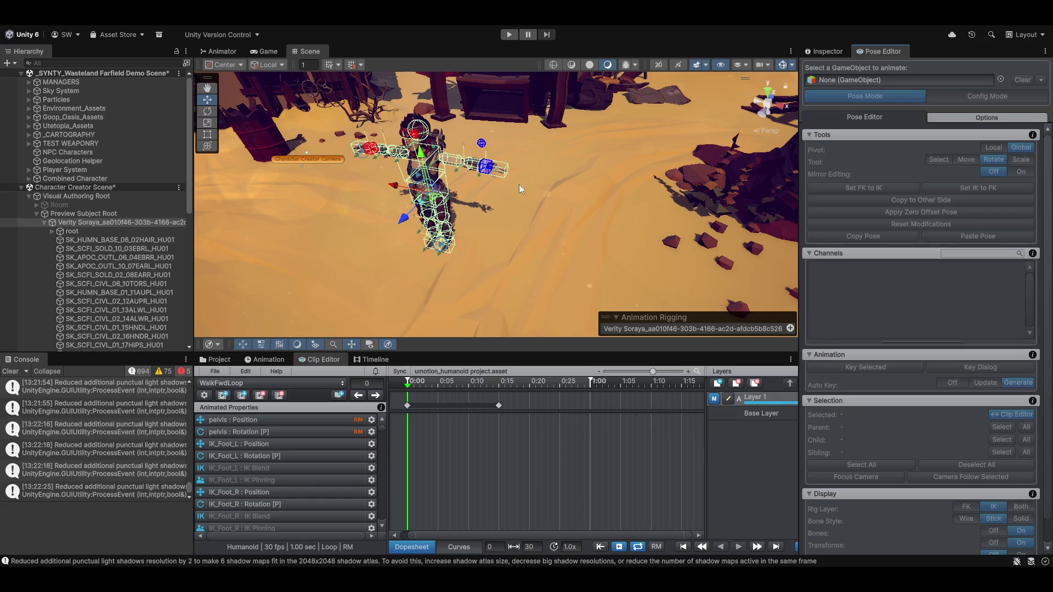
Dismiss the UMotion warning and centre the character in the view
left_click(631, 349)
mouse_move(569, 293)
left_mouse_down("alt")
mouse_move(607, 261)
mouse_move(485, 203)
left_mouse_up("alt")
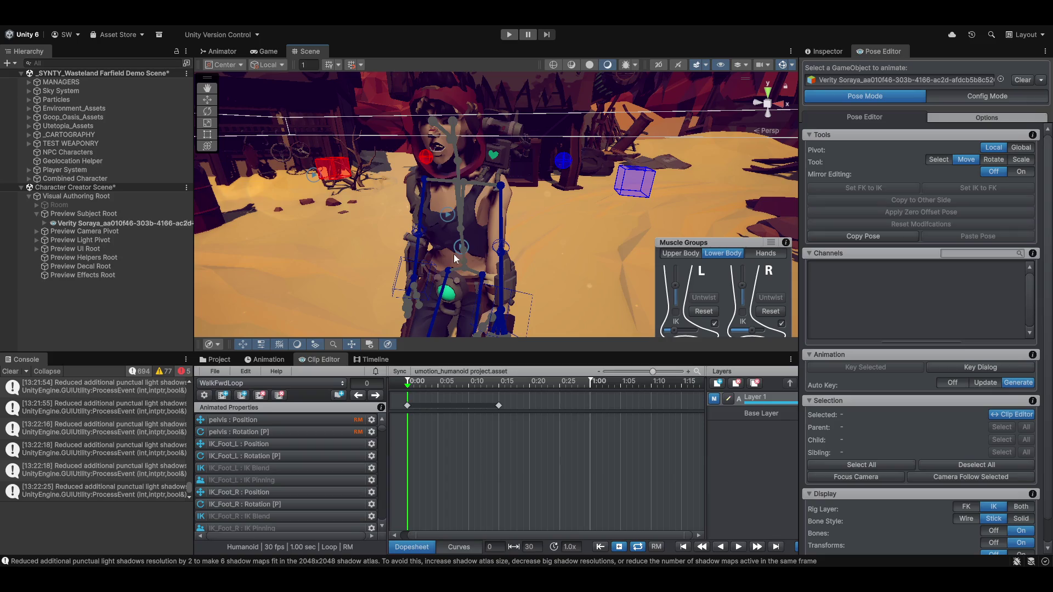
scroll(274, 464, "down", 10)
scroll(278, 464, "down", 5)
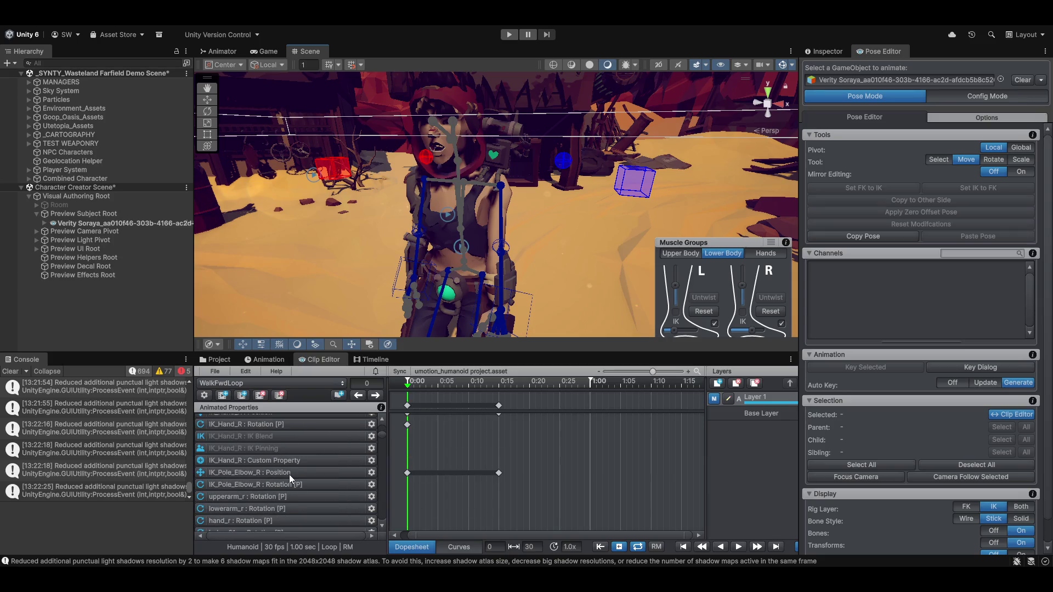
scroll(315, 487, "down", 15)
scroll(315, 493, "down", 3)
scroll(251, 487, "up", 3)
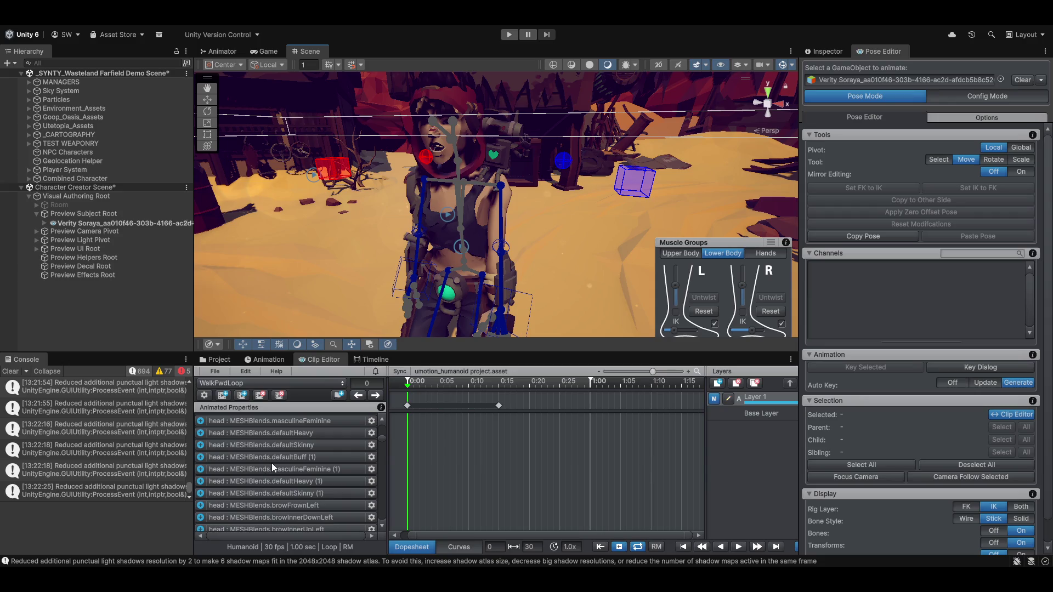
Adjust the head's masculineFeminine (1) blend shape value, then select every rig bone
left_click(285, 467)
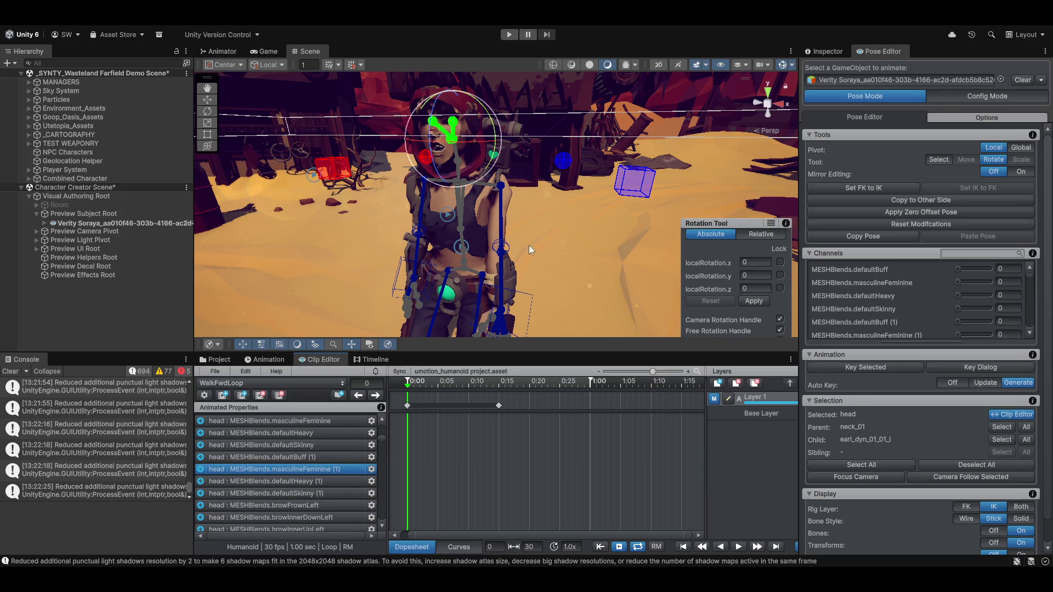
scroll(534, 242, "down", 3)
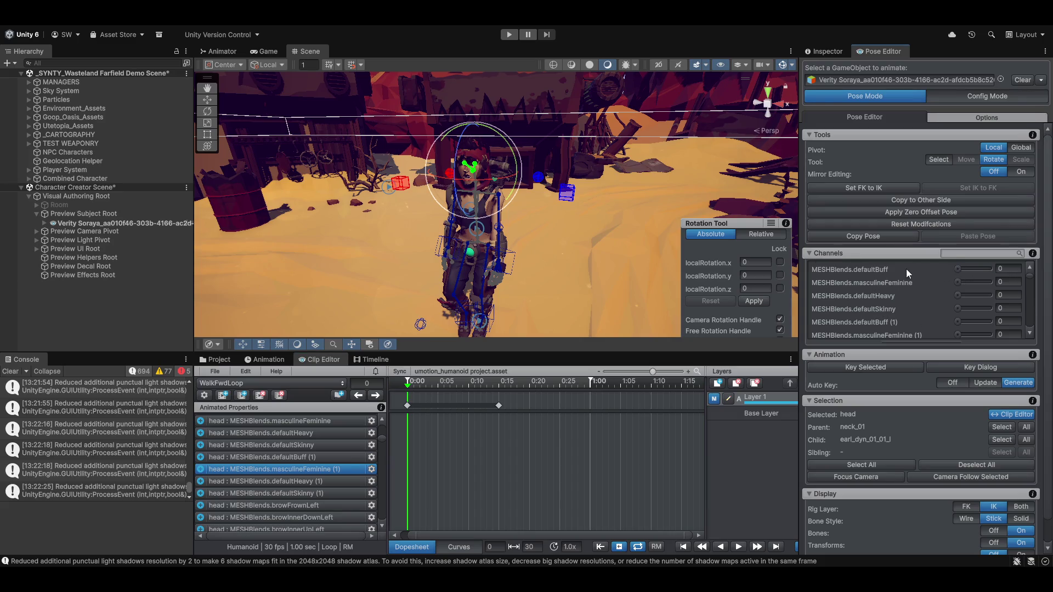
scroll(627, 252, "up", 5)
scroll(593, 259, "down", 3)
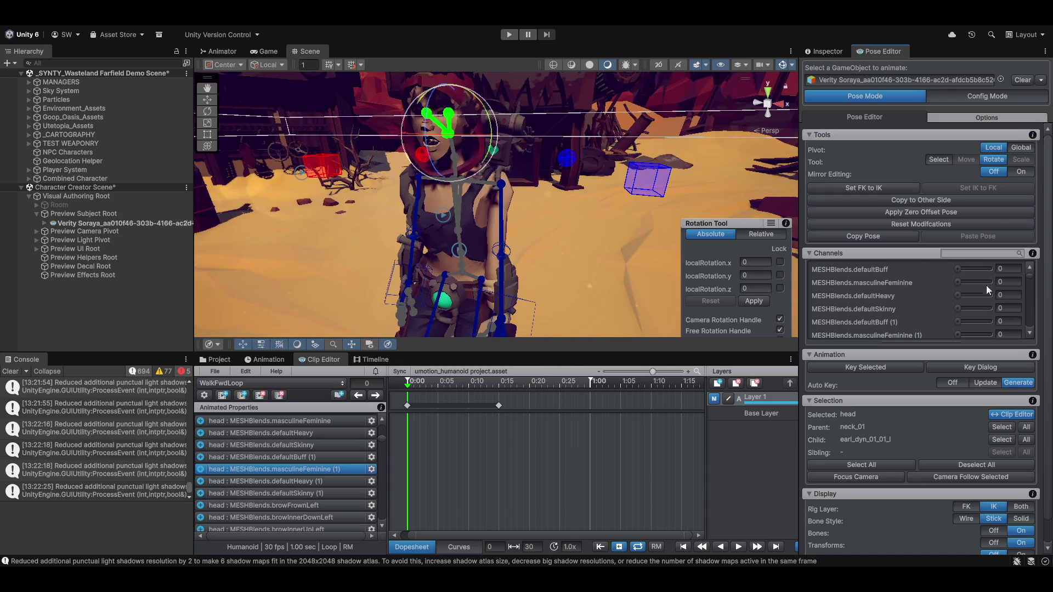
mouse_move(959, 283)
left_mouse_down()
mouse_move(1012, 278)
mouse_move(929, 279)
left_mouse_up()
scroll(848, 428, "down", 3)
scroll(858, 439, "up", 3)
left_click(858, 466)
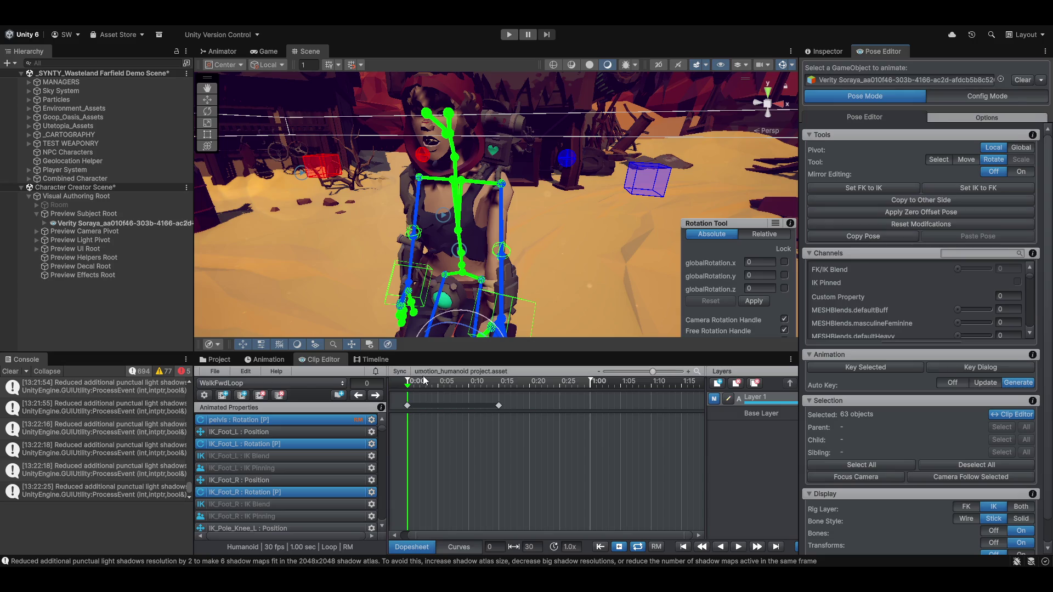
left_click(762, 414)
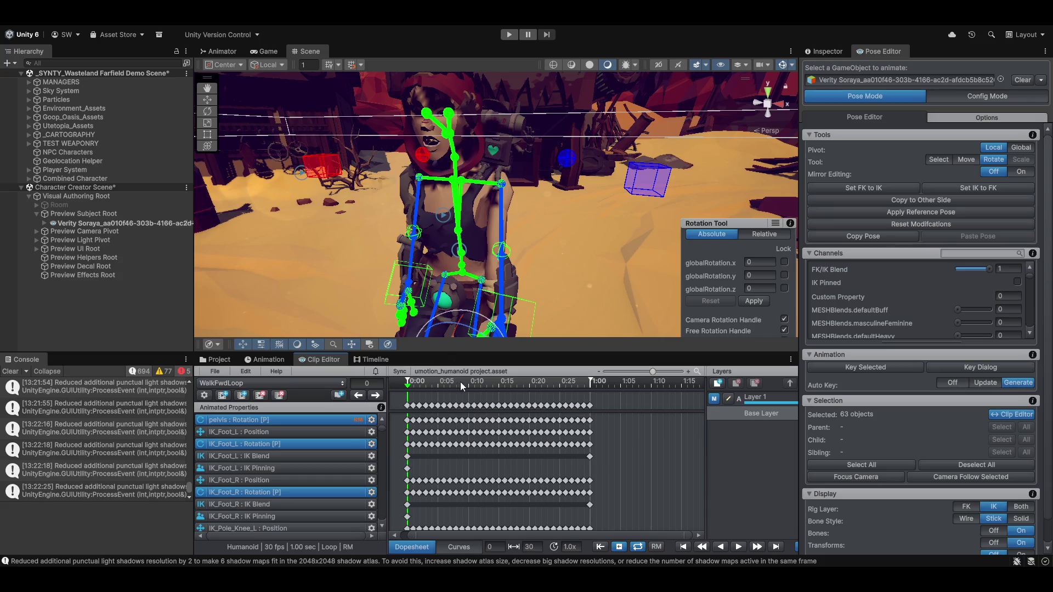
Orbit and pan around the character's rig to inspect the pose, then switch the Pose Editor to Config Mode
scroll(463, 387, "down", 2)
scroll(483, 272, "down", 5)
mouse_move(473, 281)
left_mouse_down()
mouse_move(542, 281)
mouse_move(466, 279)
mouse_move(456, 379)
mouse_move(425, 386)
mouse_move(541, 391)
mouse_move(533, 401)
left_mouse_up()
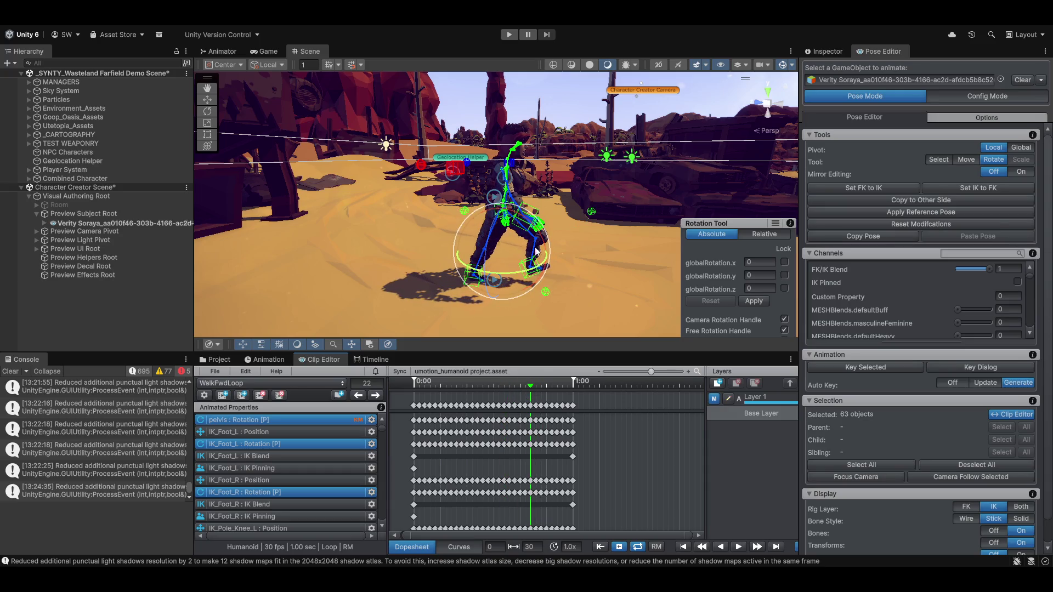
mouse_move(614, 271)
left_mouse_down()
mouse_move(512, 275)
mouse_move(419, 256)
left_mouse_up()
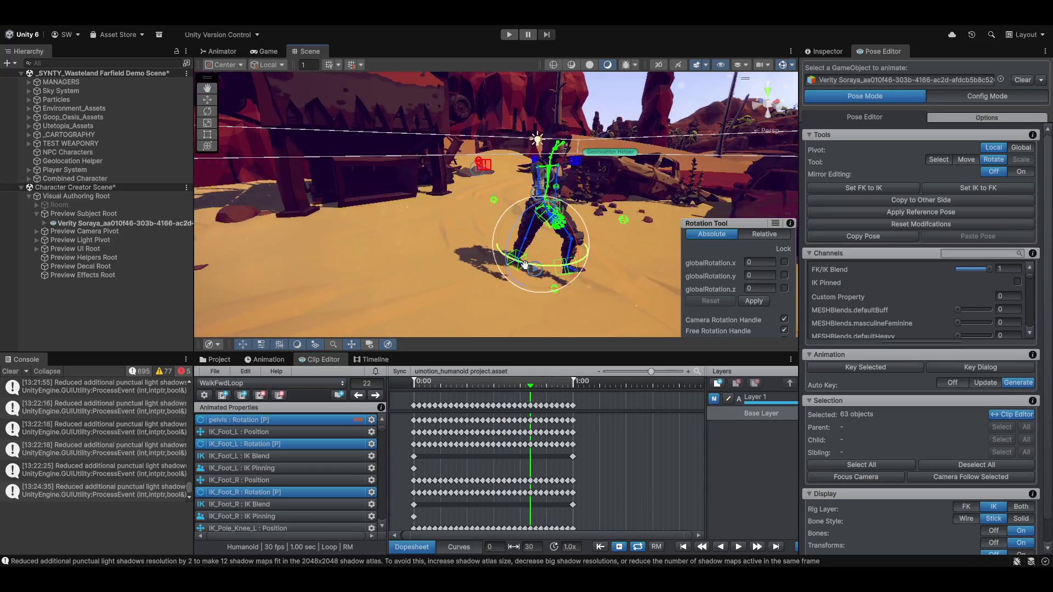
scroll(418, 255, "up", 6)
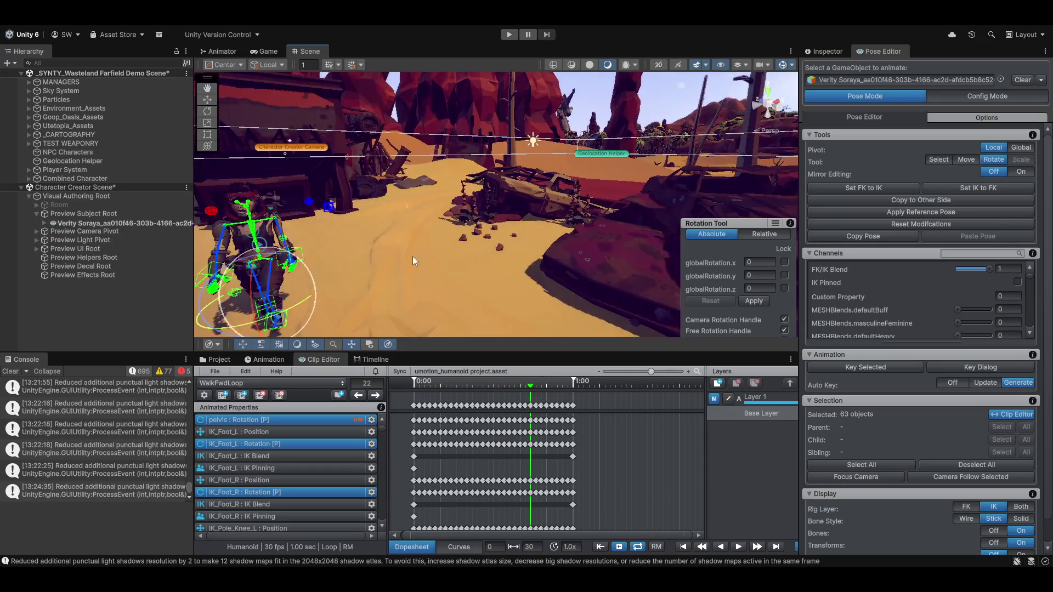
scroll(417, 254, "down", 4)
left_click_drag(387, 210, 427, 217)
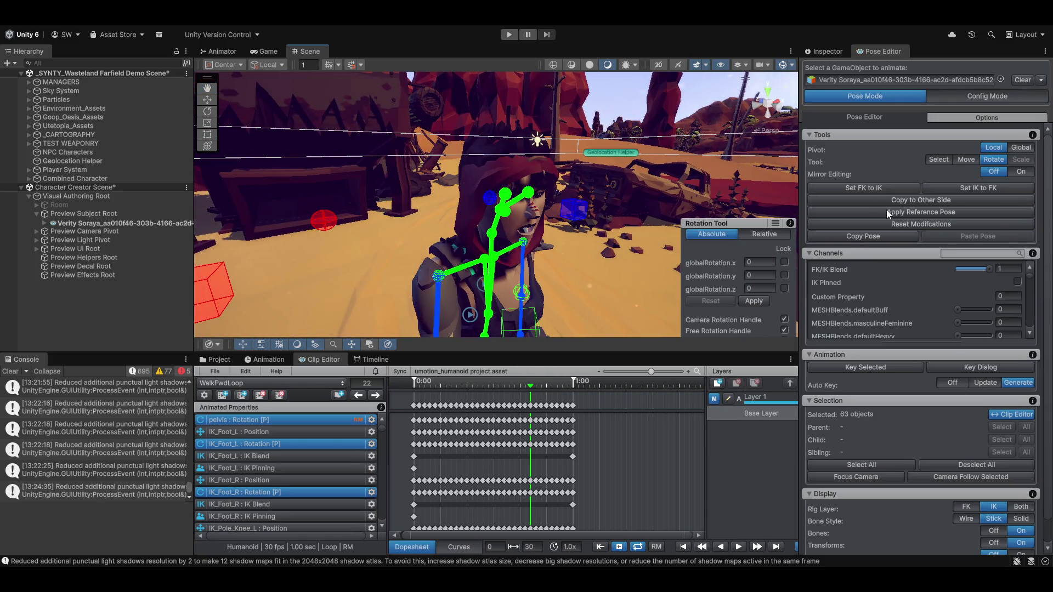
left_click(966, 93)
scroll(627, 256, "down", 5)
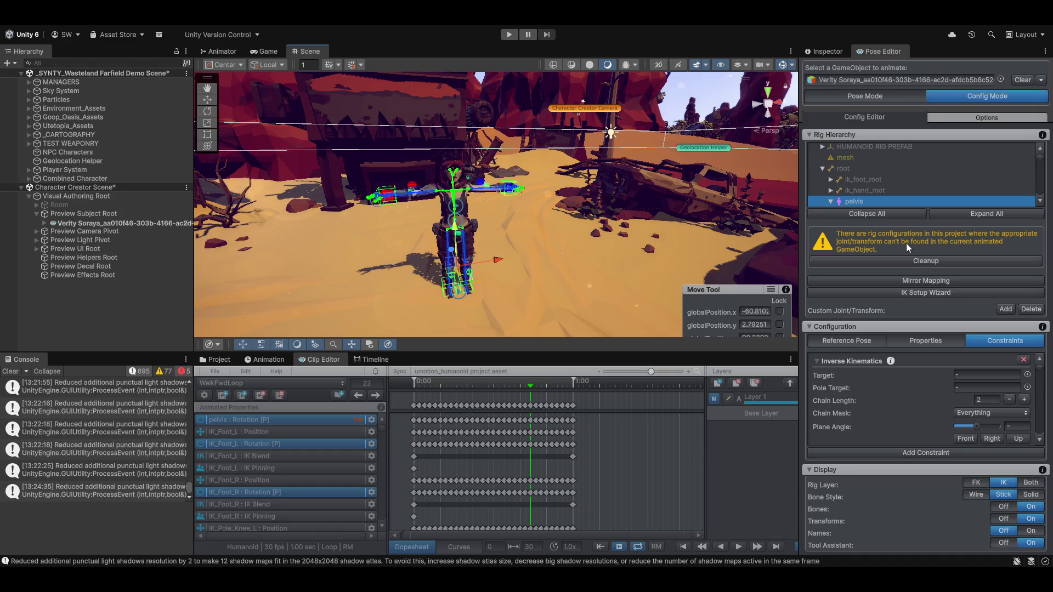
Calibrate the character's front and create hand and foot IK handles with the IK Setup Wizard, then return to Pose Mode
left_click(909, 292)
left_click_drag(537, 141, 867, 177)
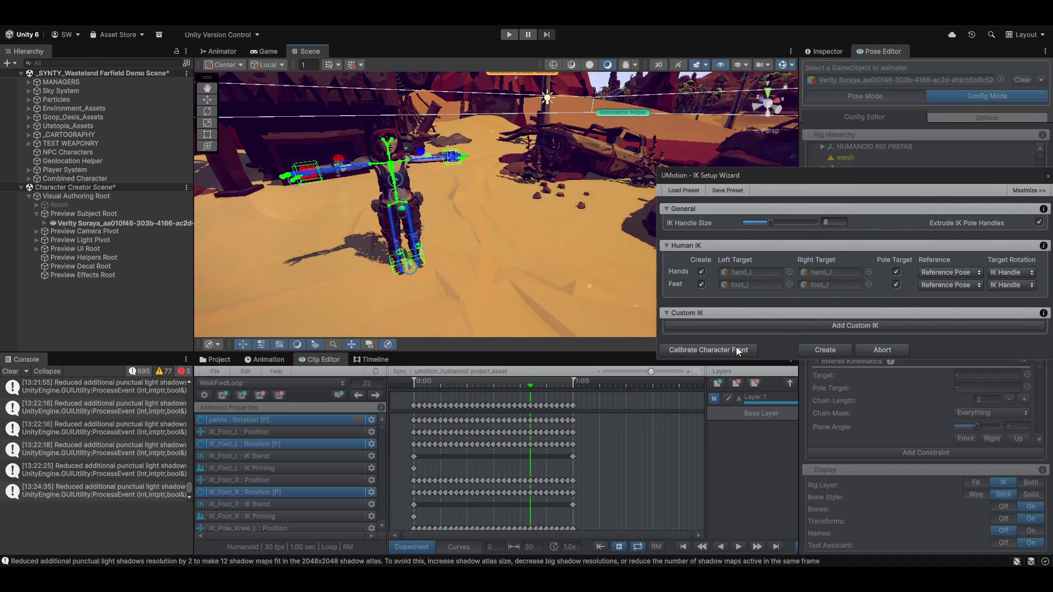
left_click(717, 351)
left_click_drag(502, 254, 656, 251)
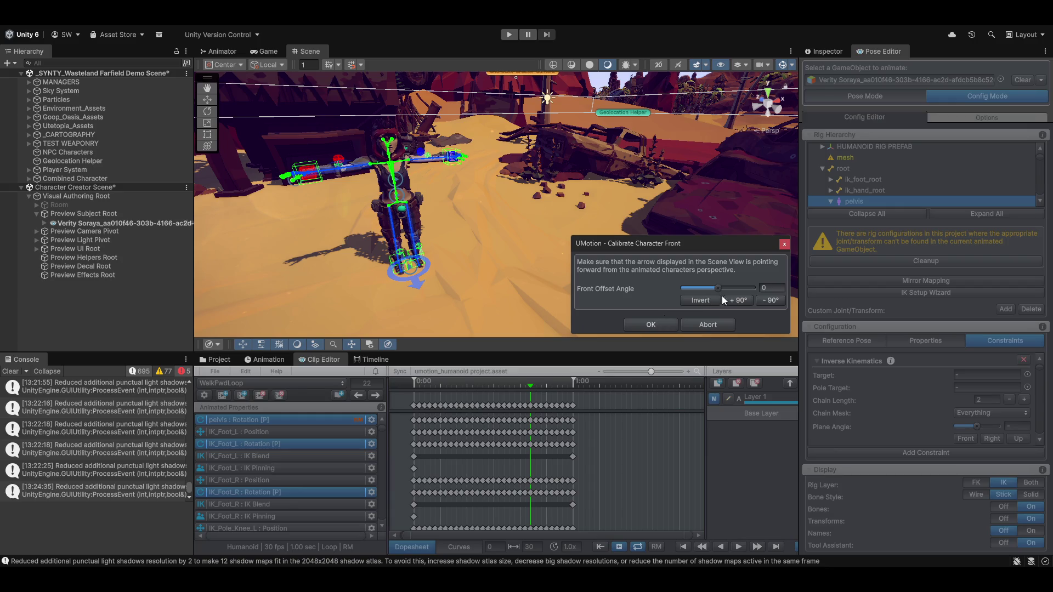
left_click(652, 324)
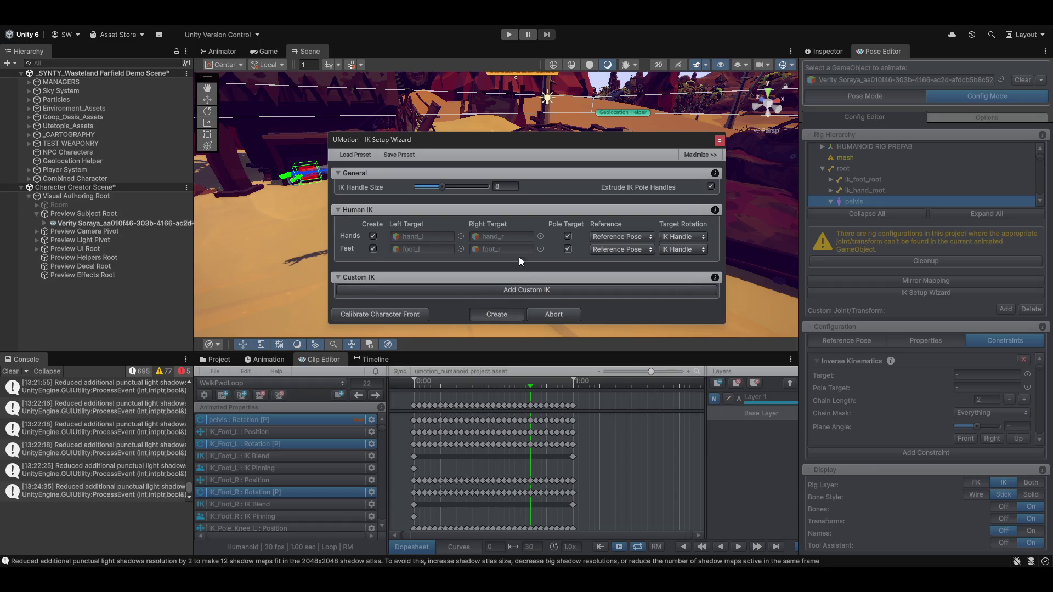
left_click(496, 314)
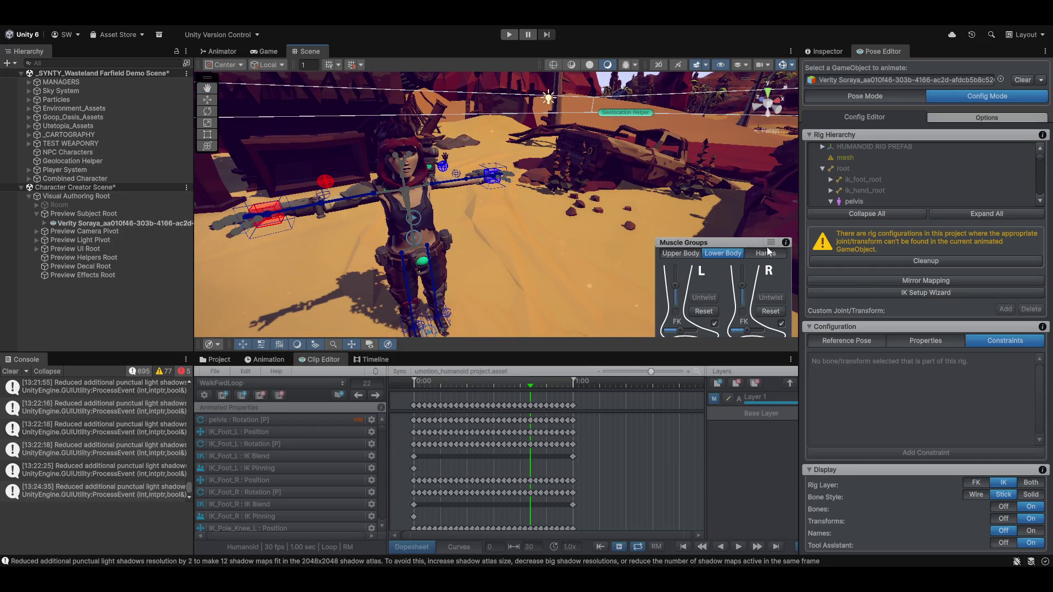
left_click(863, 98)
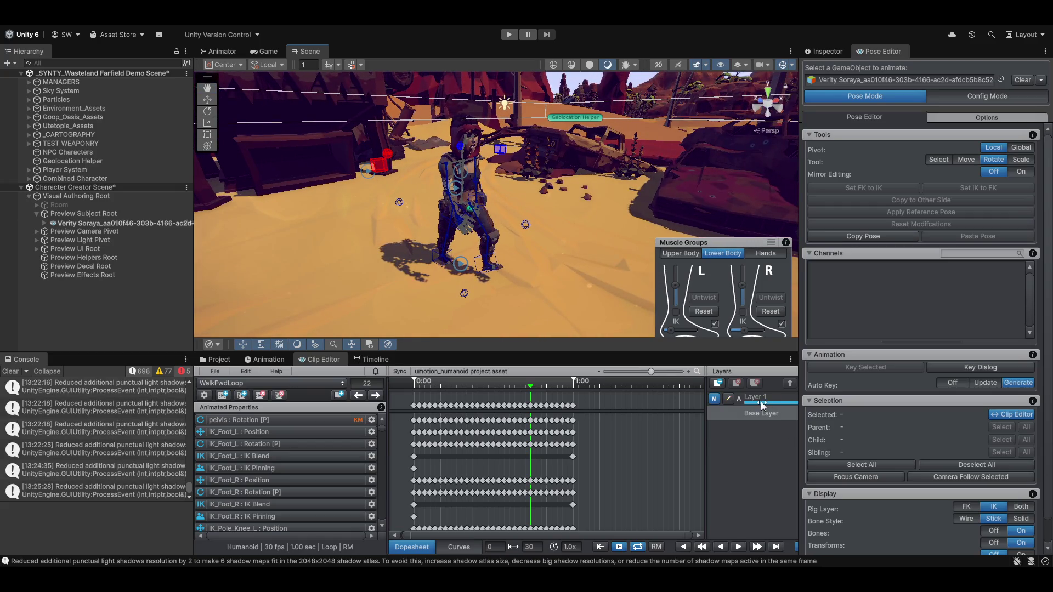
On Layer 1 at frame 0, key the left foot IK and recentre the torso muscle setting
left_click(757, 398)
left_click_drag(530, 388, 406, 391)
left_click_drag(675, 332, 683, 332)
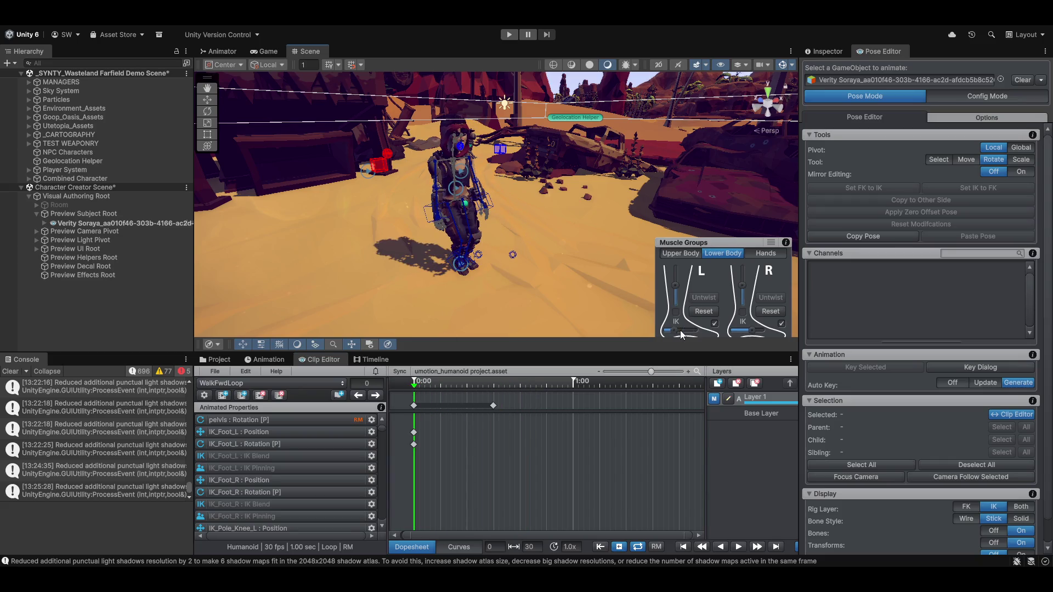
left_click(680, 256)
left_click_drag(690, 290, 691, 299)
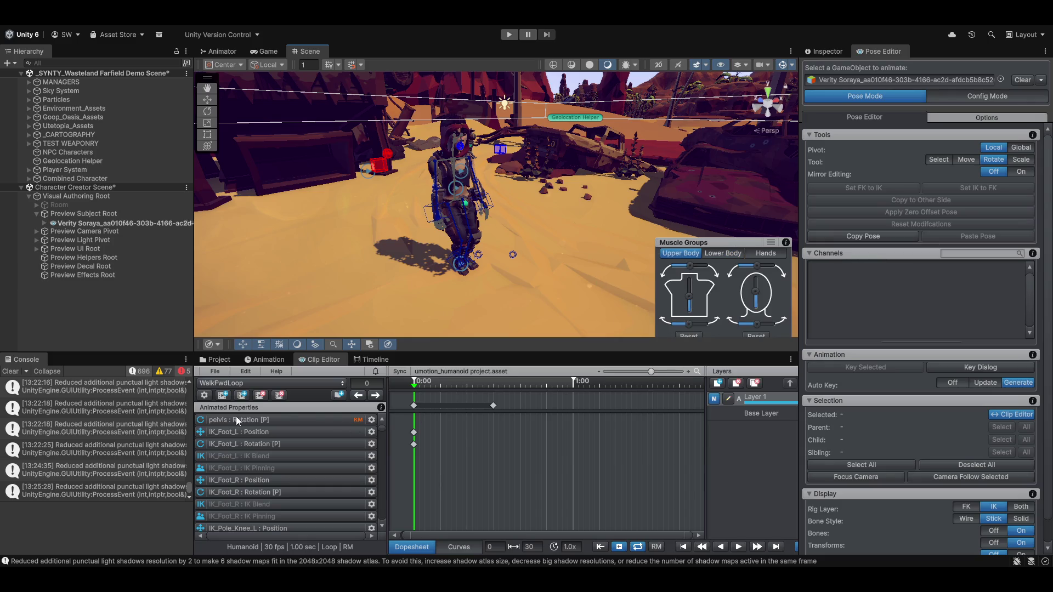
Select and deselect the pelvis, then request deletion of Layer 1 with its keys
left_click(280, 415)
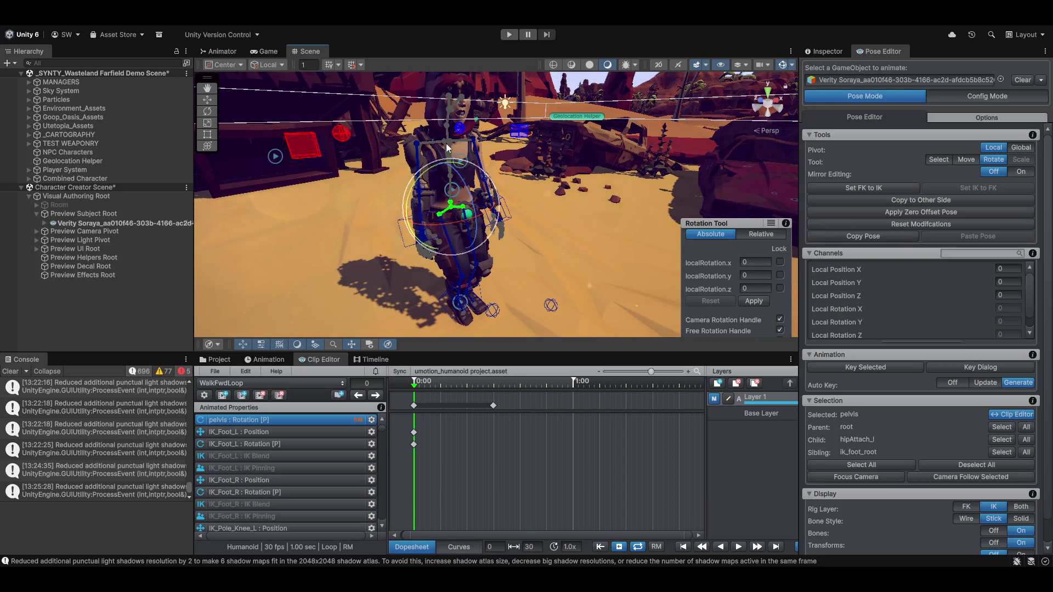
left_click(435, 152)
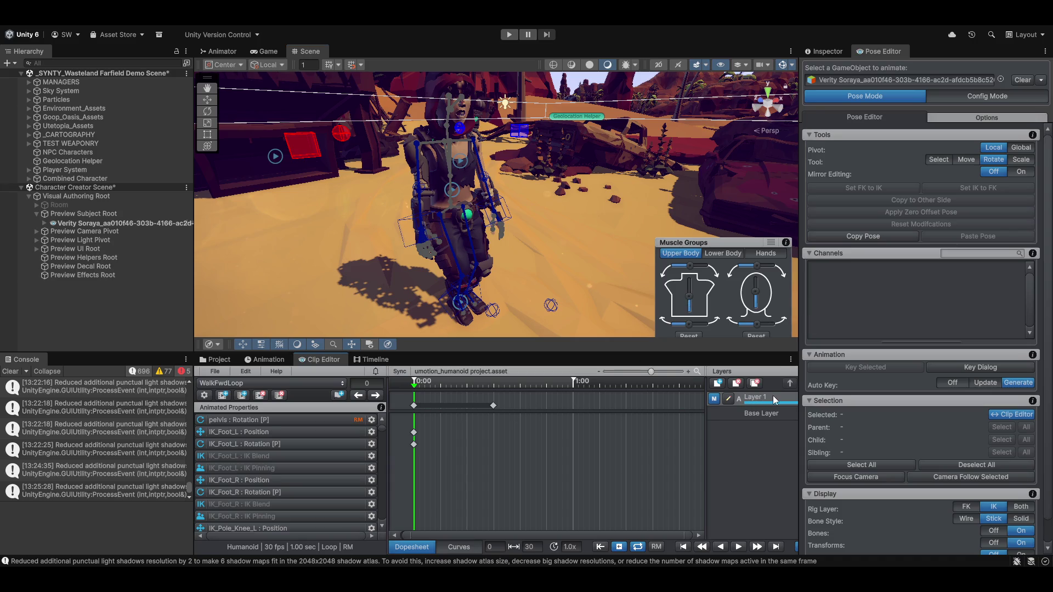
left_click(739, 384)
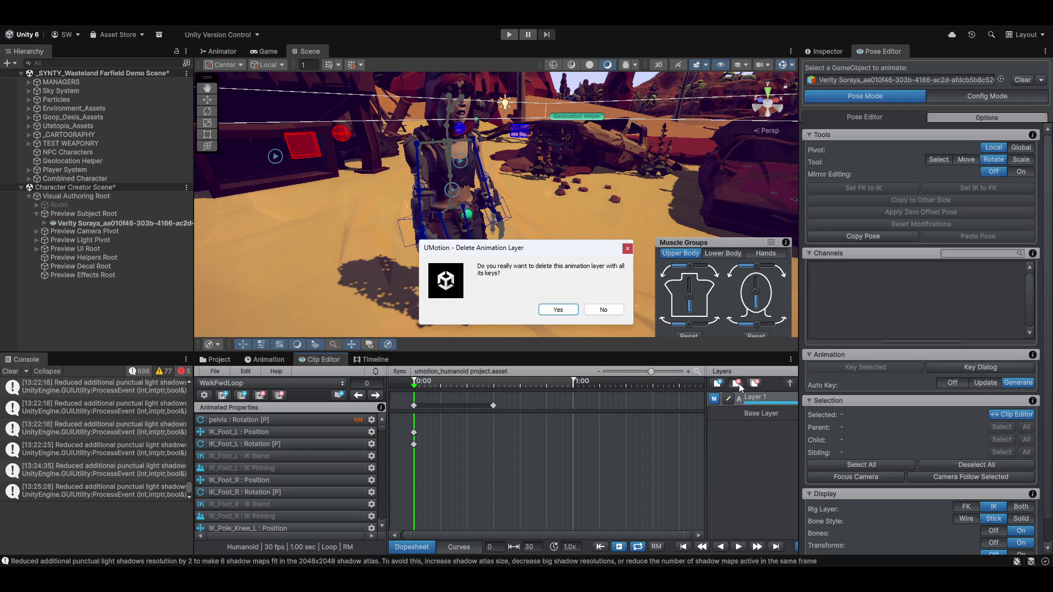
Confirm deleting Layer 1 and return the walk preview to frame 0
left_click(568, 308)
mouse_move(414, 383)
left_mouse_down()
mouse_move(437, 386)
mouse_move(415, 383)
left_mouse_up()
Bend and twist the upper body with the Muscle Groups sliders, then reset the changes
mouse_move(691, 323)
left_mouse_down()
mouse_move(700, 324)
mouse_move(683, 333)
left_mouse_up()
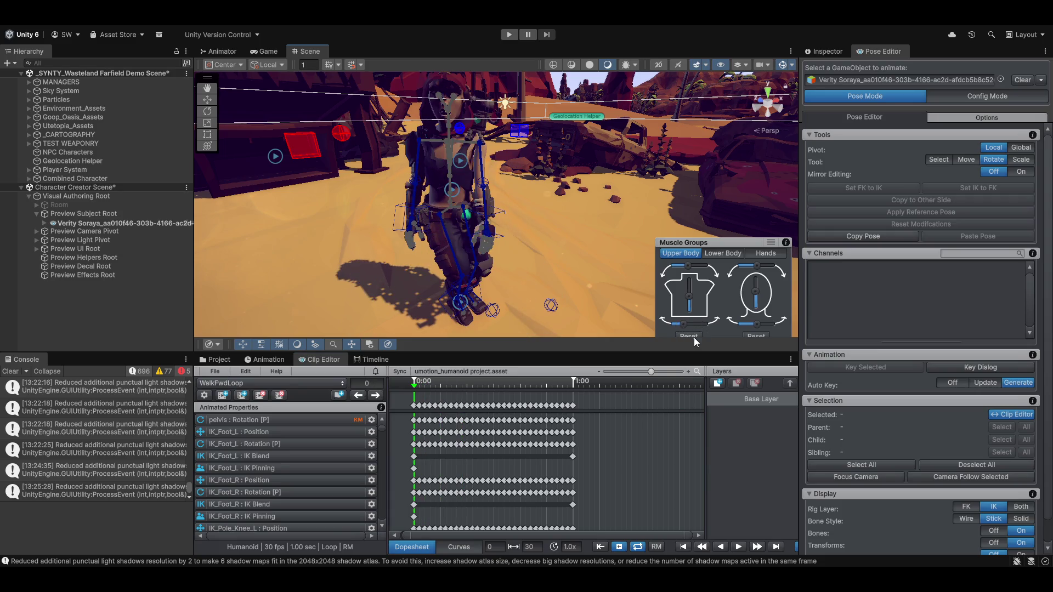
left_click(692, 335)
left_click_drag(575, 244, 525, 252)
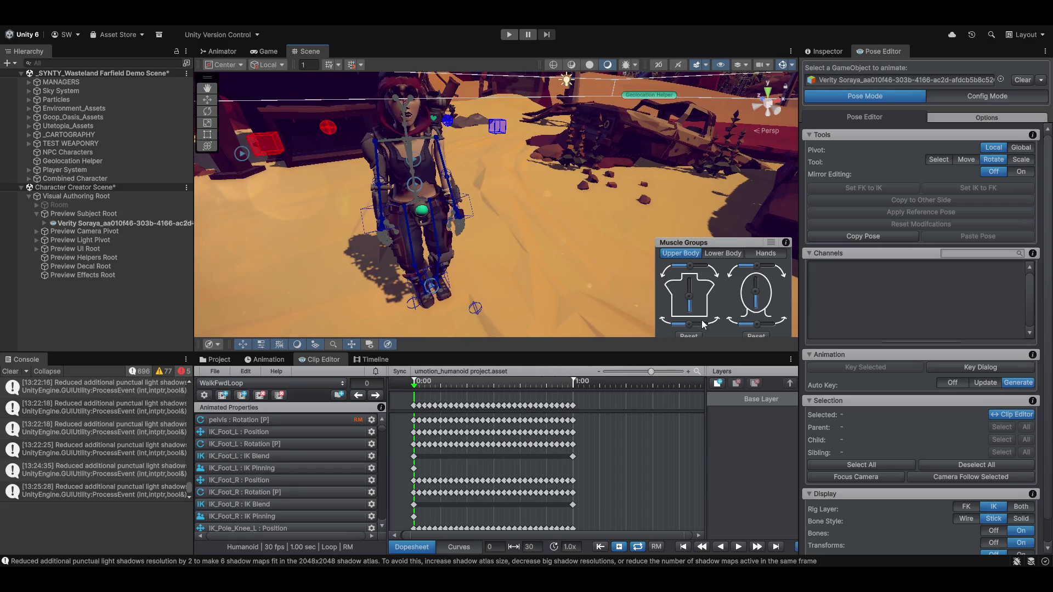
left_click_drag(690, 325, 701, 328)
left_click_drag(565, 231, 527, 271)
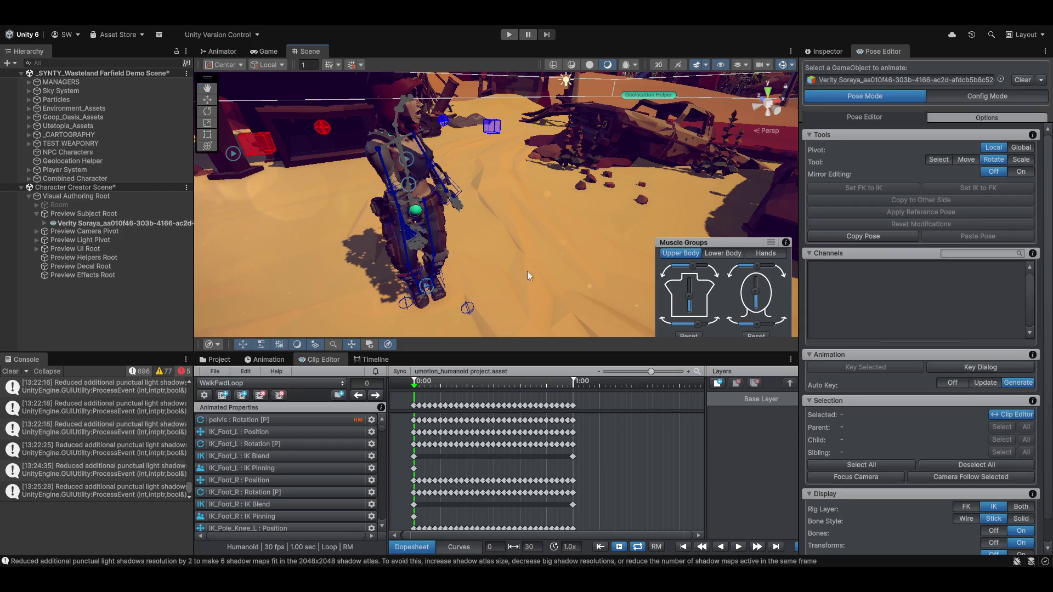
left_click(420, 387)
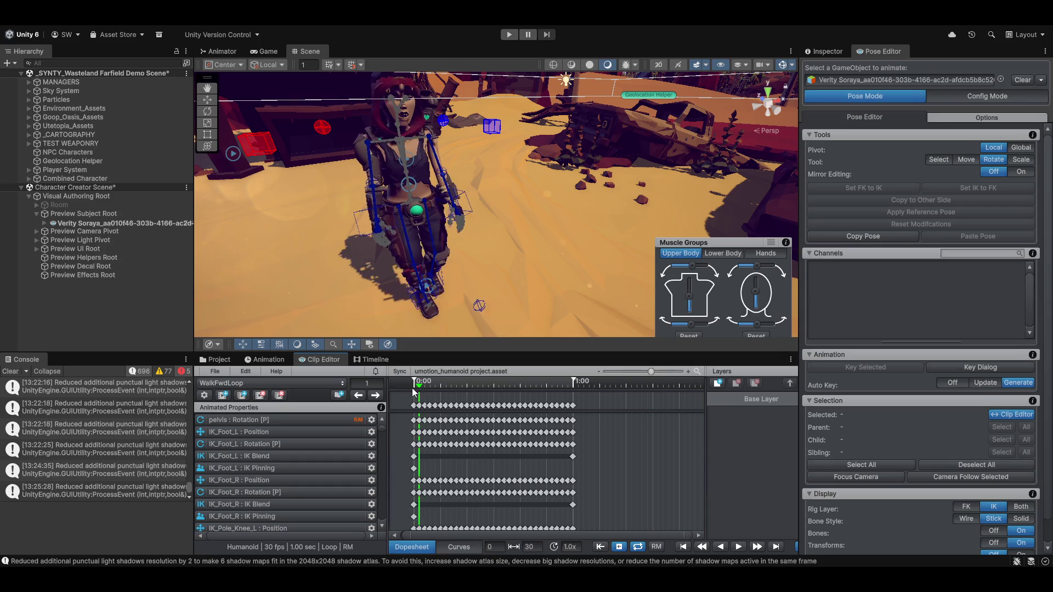
left_click(690, 336)
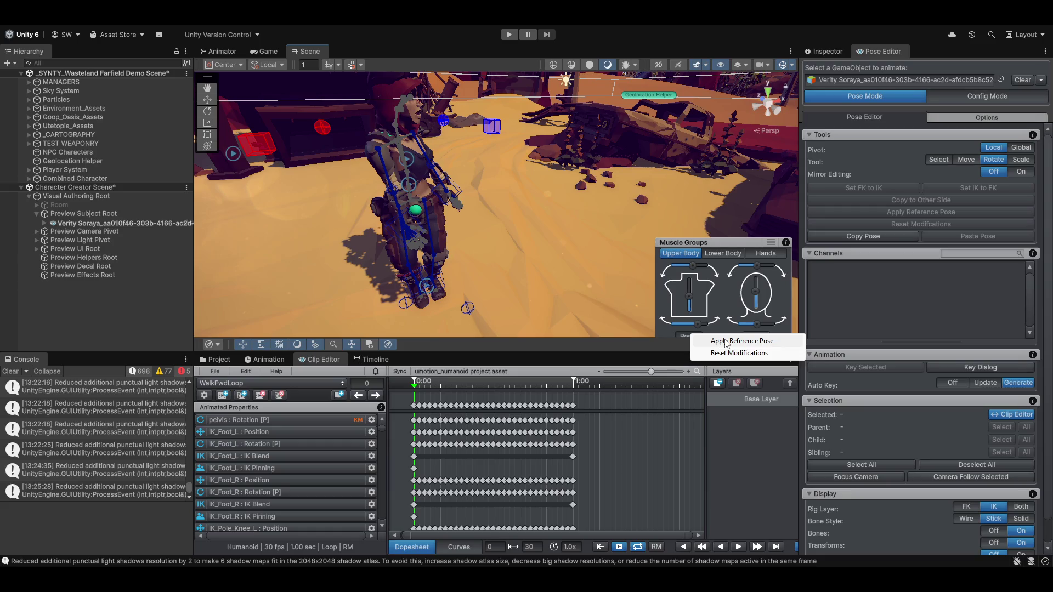
left_click(736, 354)
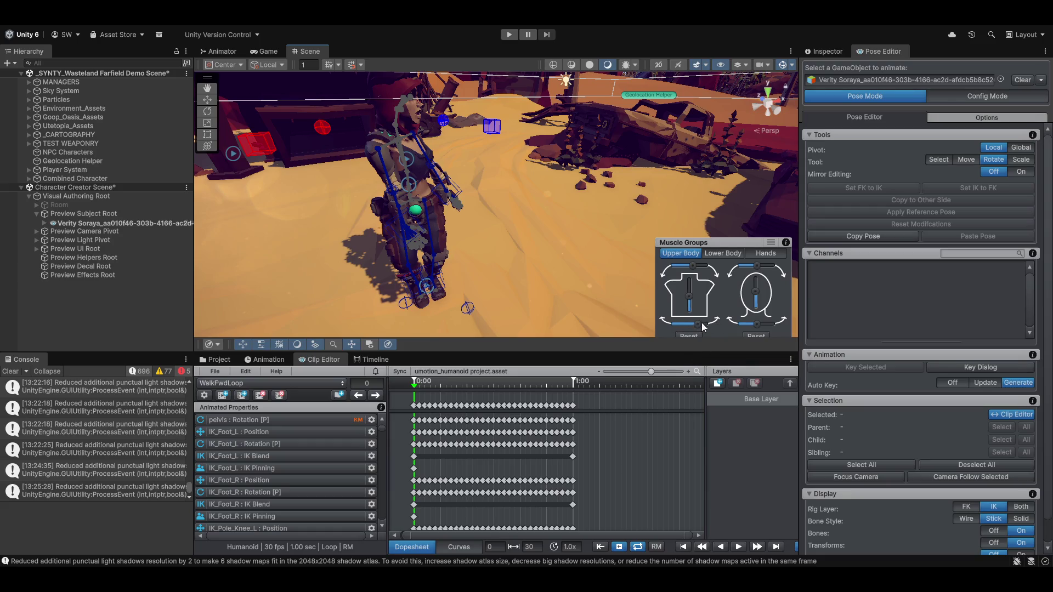
Twist the upper body again, reset it, then test the torso twist at frame 6
left_click_drag(726, 247, 722, 216)
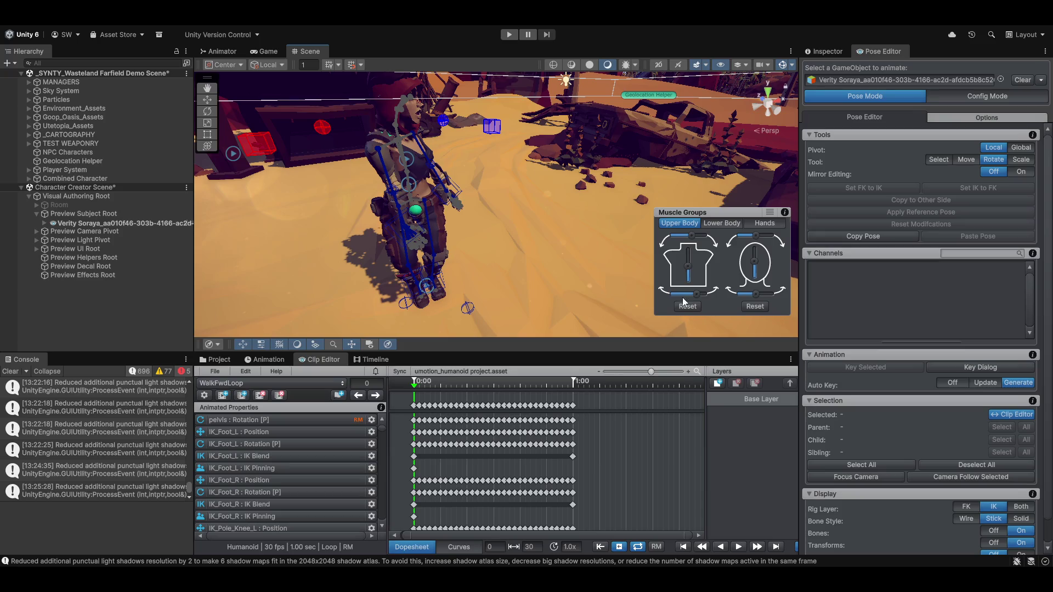
left_click(689, 308)
left_click(709, 330)
left_click_drag(692, 294, 689, 295)
left_click(688, 306)
left_click(722, 325)
left_click(689, 304)
left_click(722, 325)
mouse_move(569, 272)
left_mouse_down()
mouse_move(524, 227)
mouse_move(502, 274)
mouse_move(488, 439)
left_mouse_up()
mouse_move(463, 399)
left_mouse_down()
mouse_move(441, 388)
mouse_move(529, 391)
mouse_move(404, 396)
left_mouse_up()
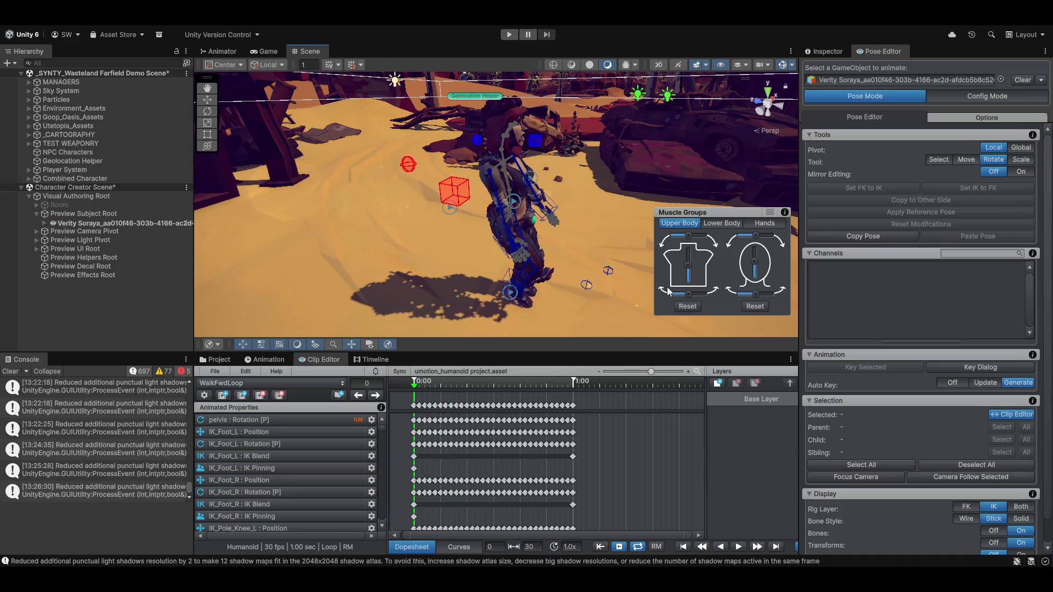
left_click_drag(689, 295, 692, 265)
Import Fists_Punch_Move_R into the Clip Editor, preview frame 2, and show the Animator
left_click(244, 393)
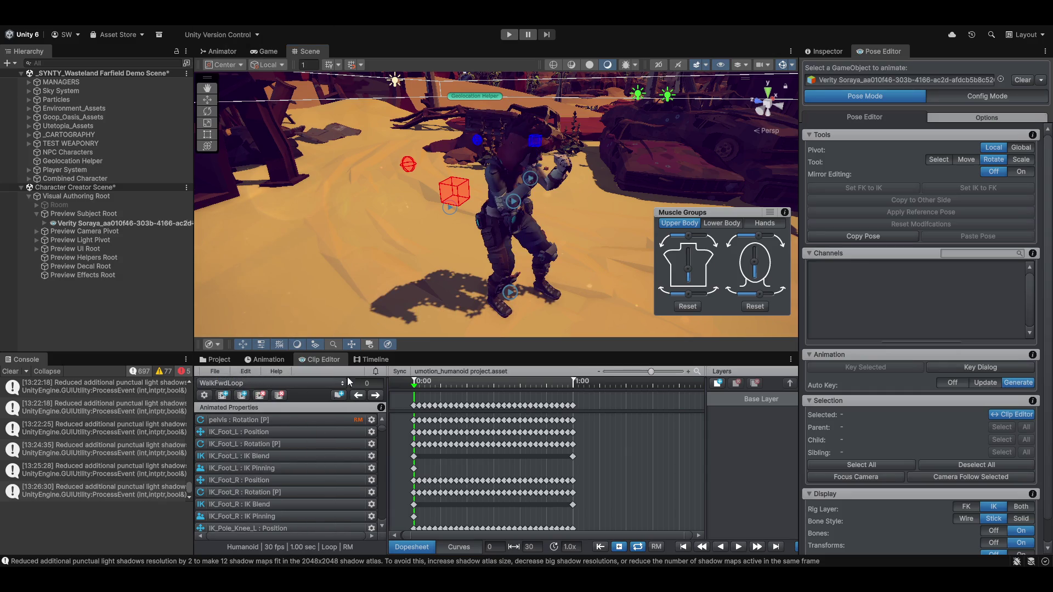
left_click(341, 394)
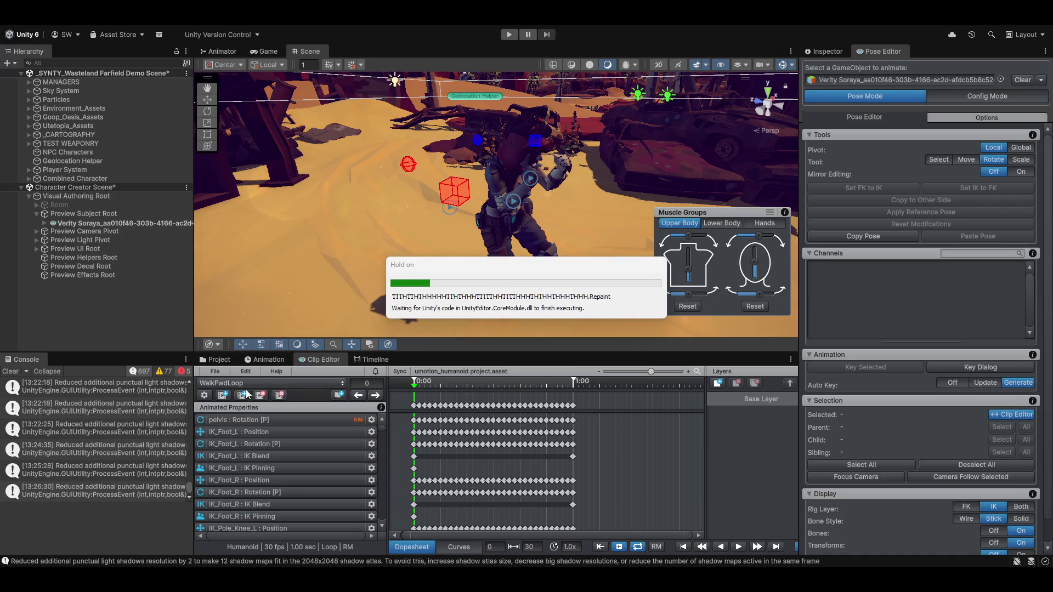
left_click_drag(476, 264, 373, 269)
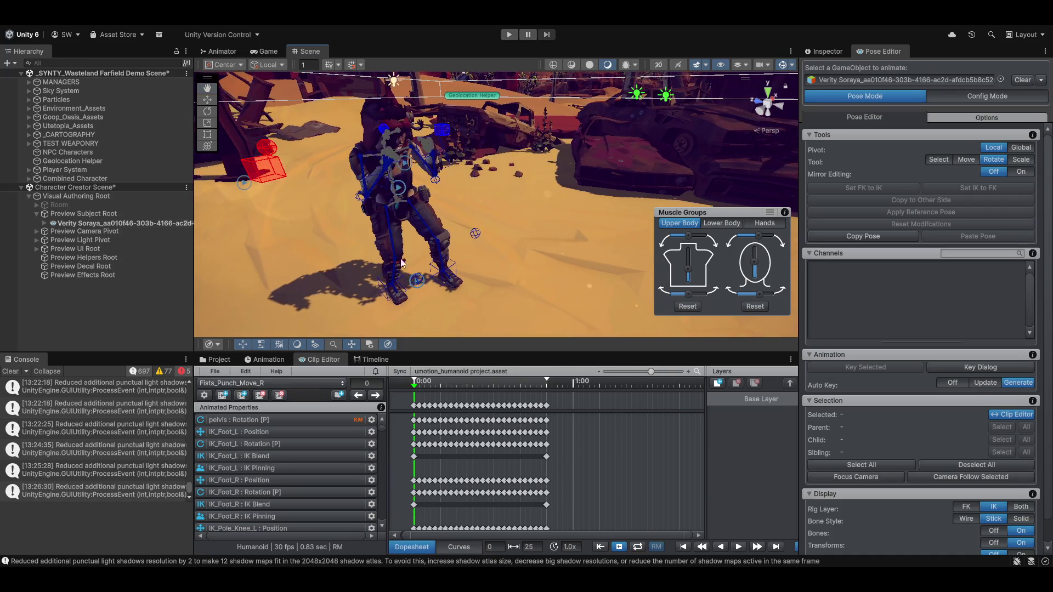
mouse_move(415, 386)
left_mouse_down()
mouse_move(494, 394)
mouse_move(404, 388)
mouse_move(474, 394)
mouse_move(462, 390)
left_mouse_up()
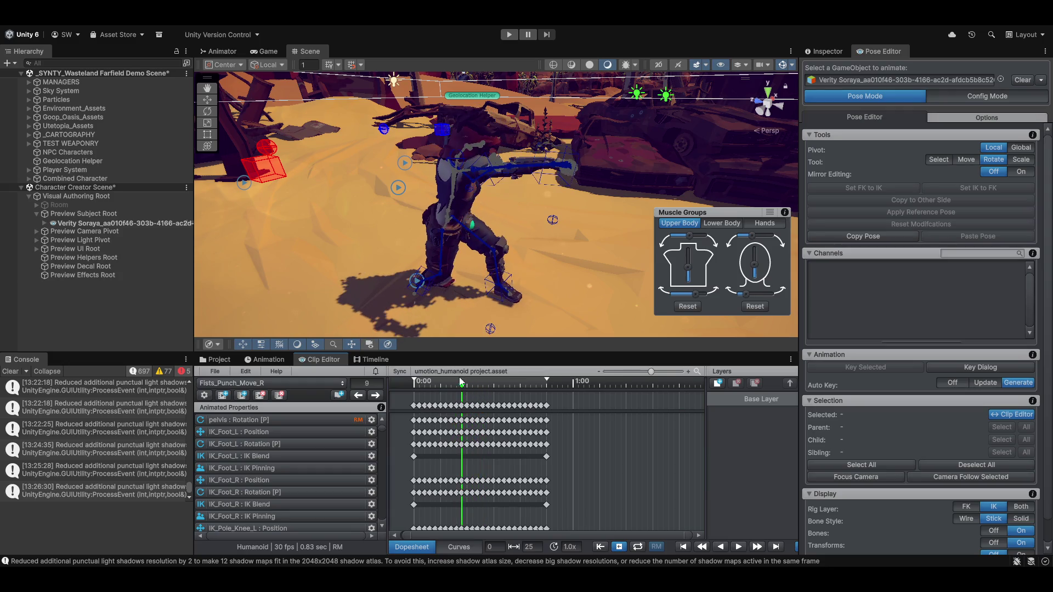
left_click(218, 51)
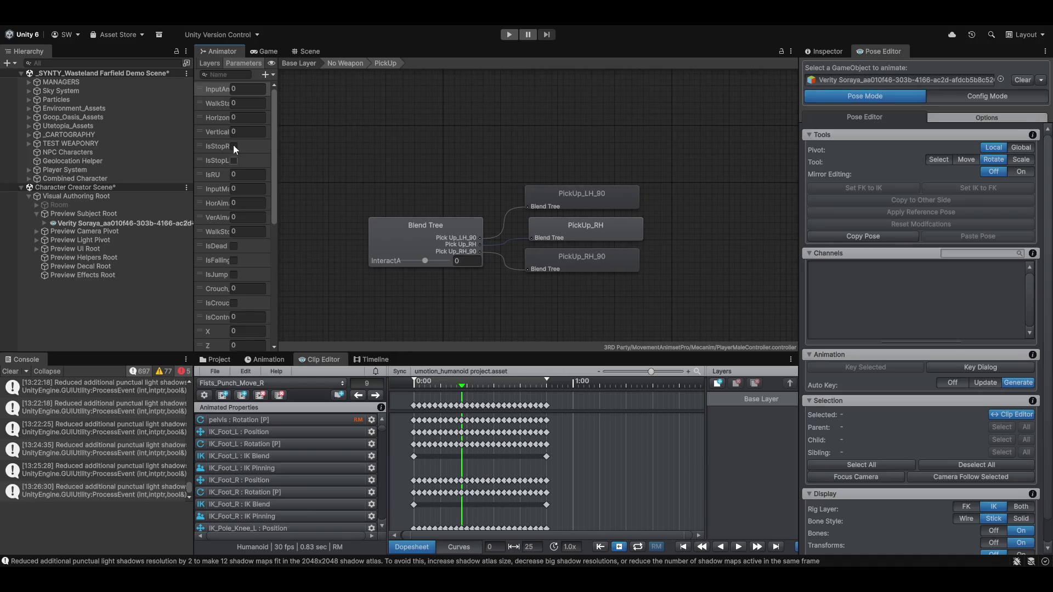
Show the Animator layers and select the character's Free Movement state in the Inspector
left_click_drag(278, 102, 338, 104)
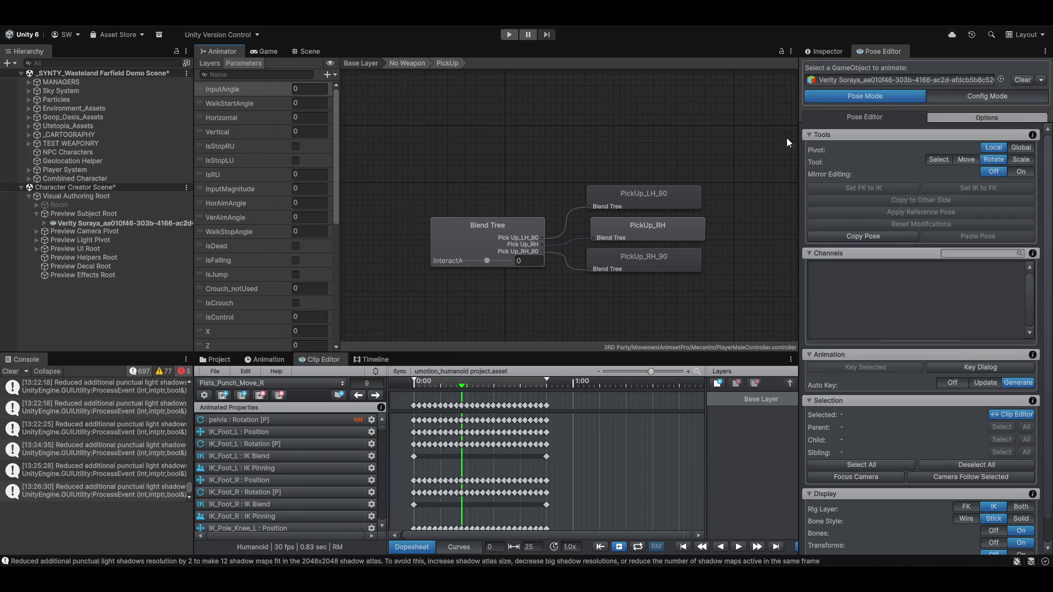
left_click(209, 63)
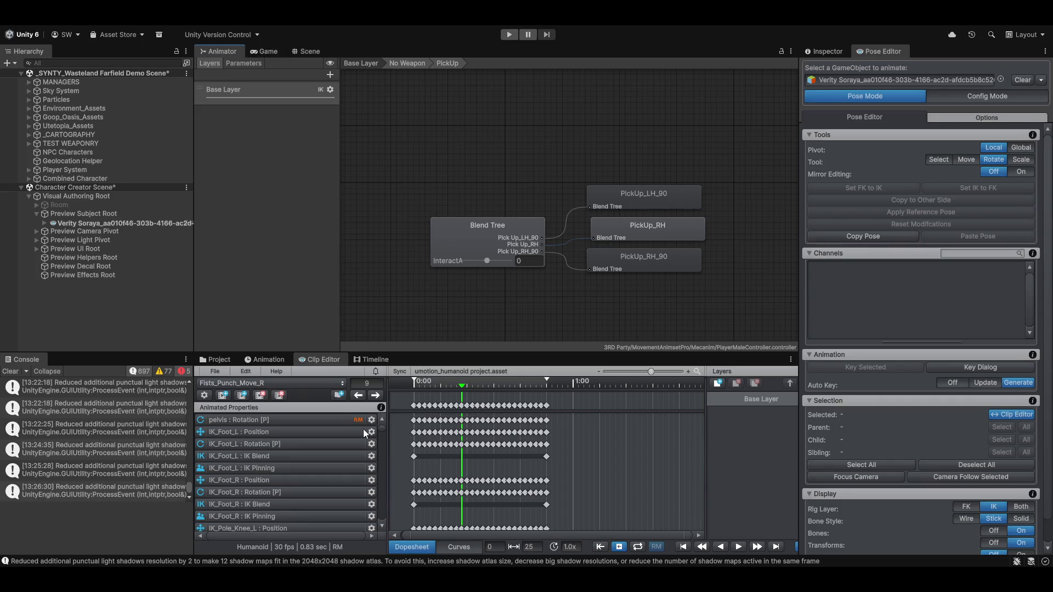
left_click(839, 53)
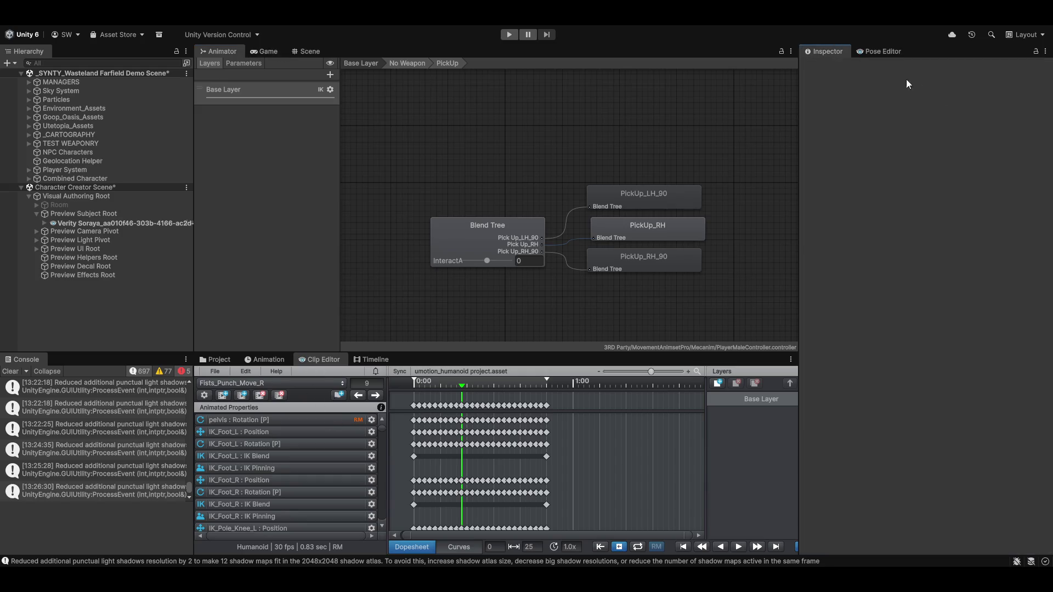
left_click(71, 223)
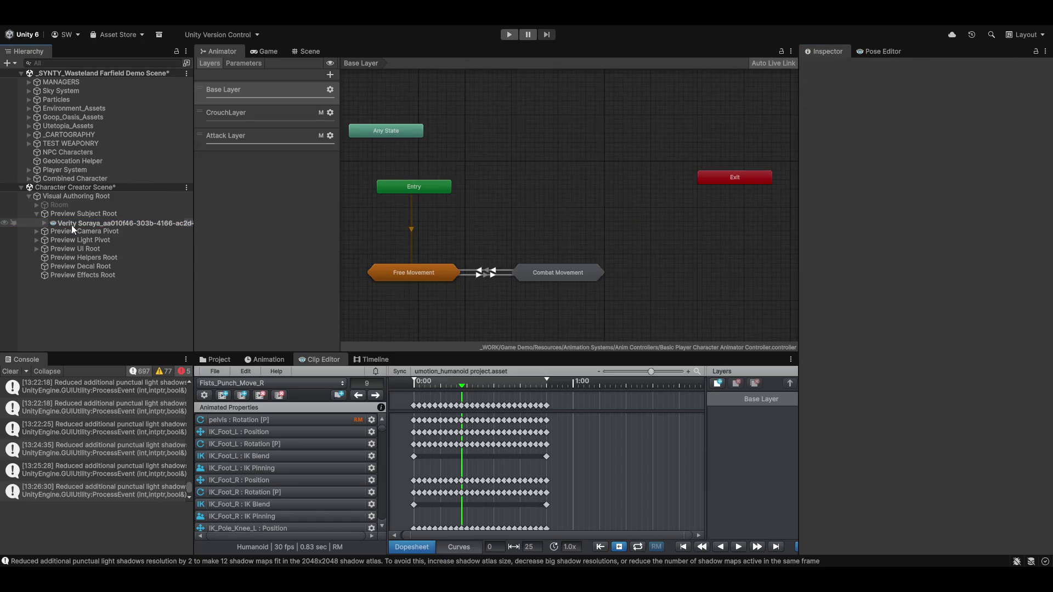
left_click(416, 273)
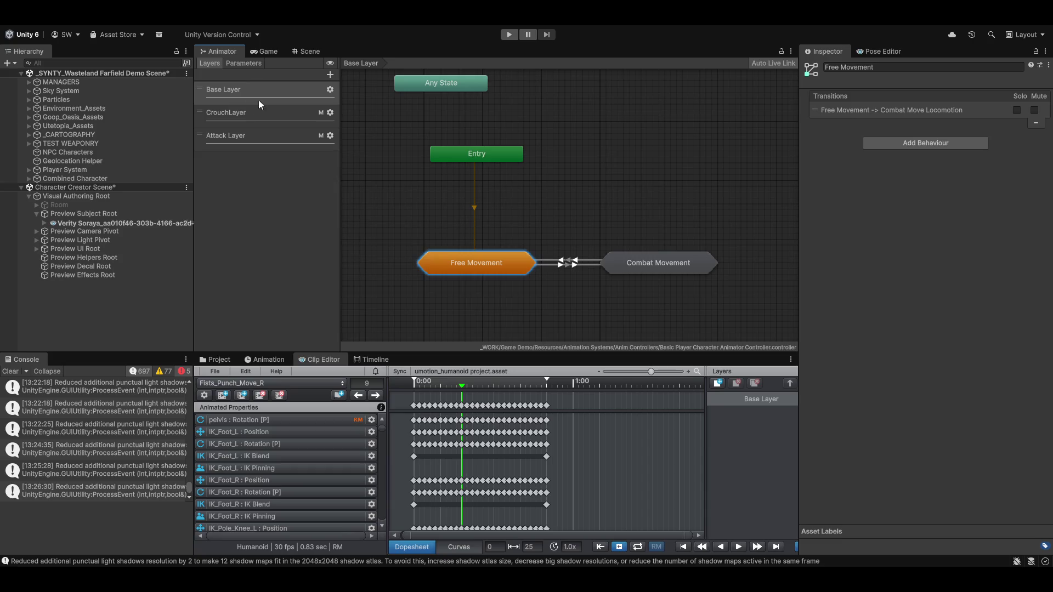
Open the Attack Layer to view Fists_Idle and its punch and kick states
left_click(251, 136)
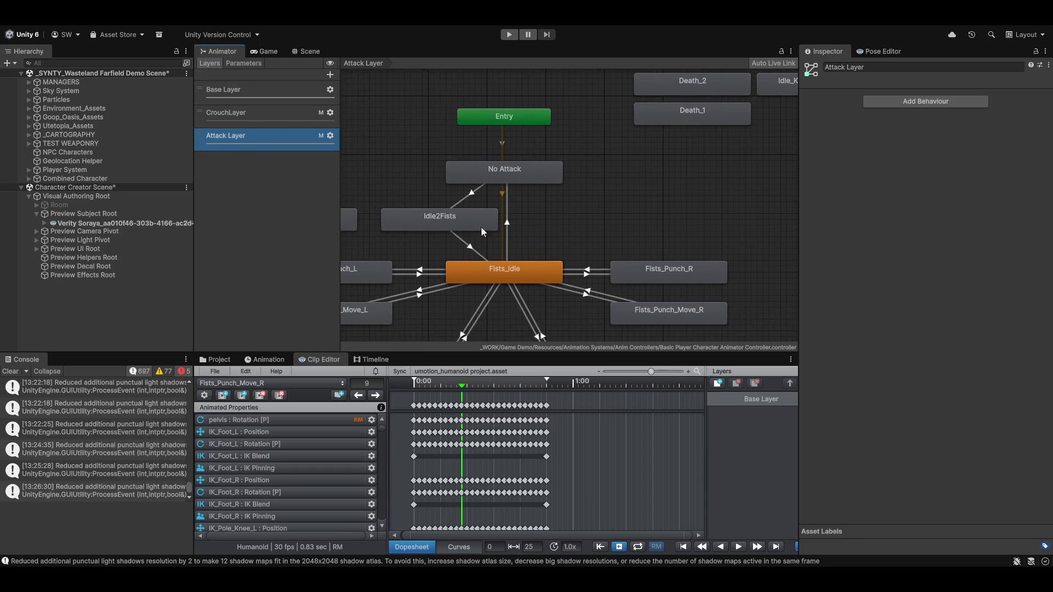
scroll(510, 218, "down", 3)
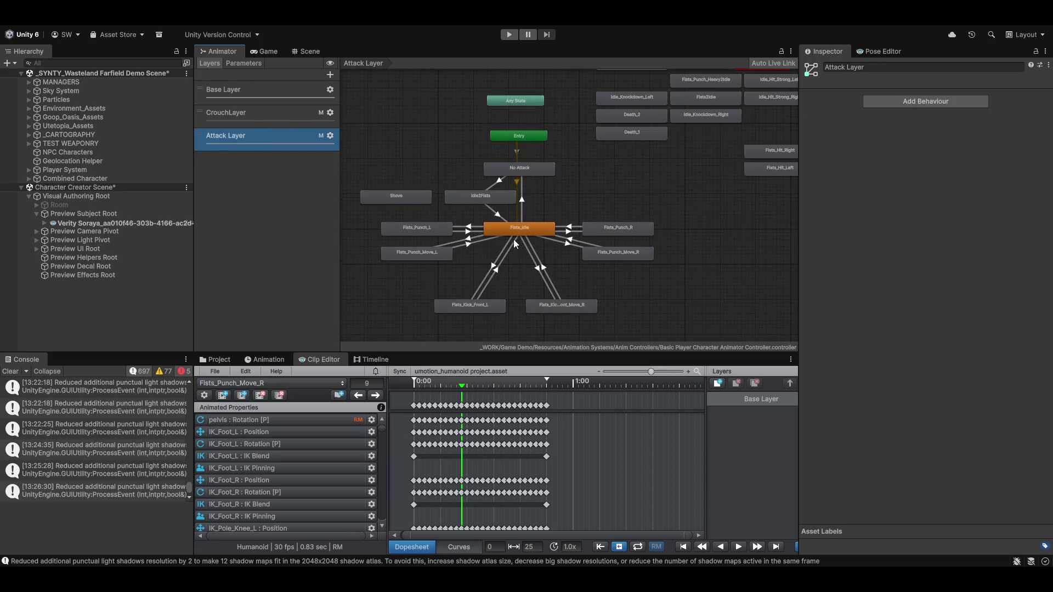
scroll(566, 213, "up", 1)
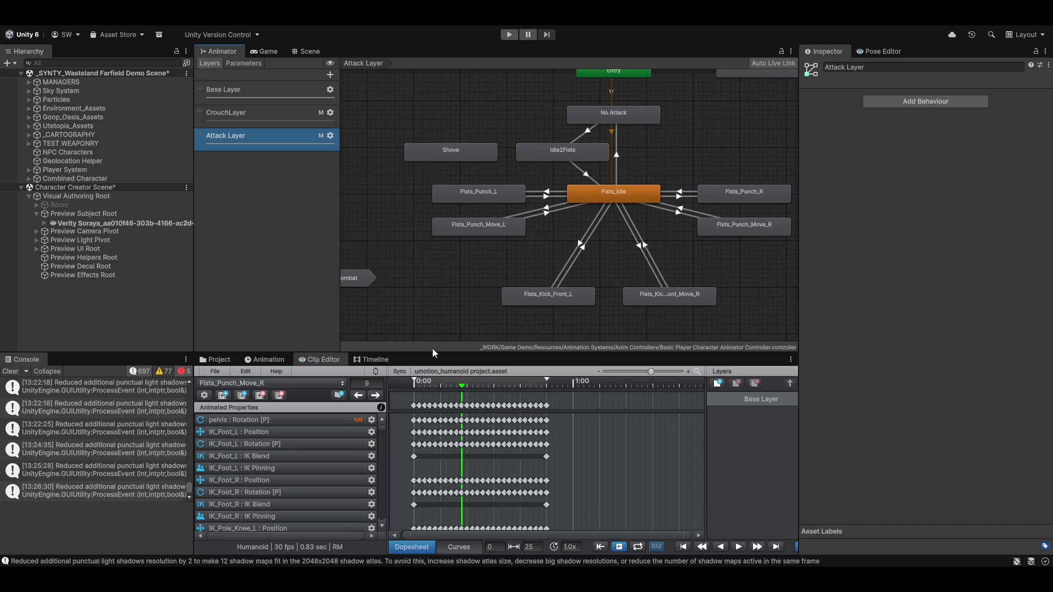
scroll(508, 259, "down", 2)
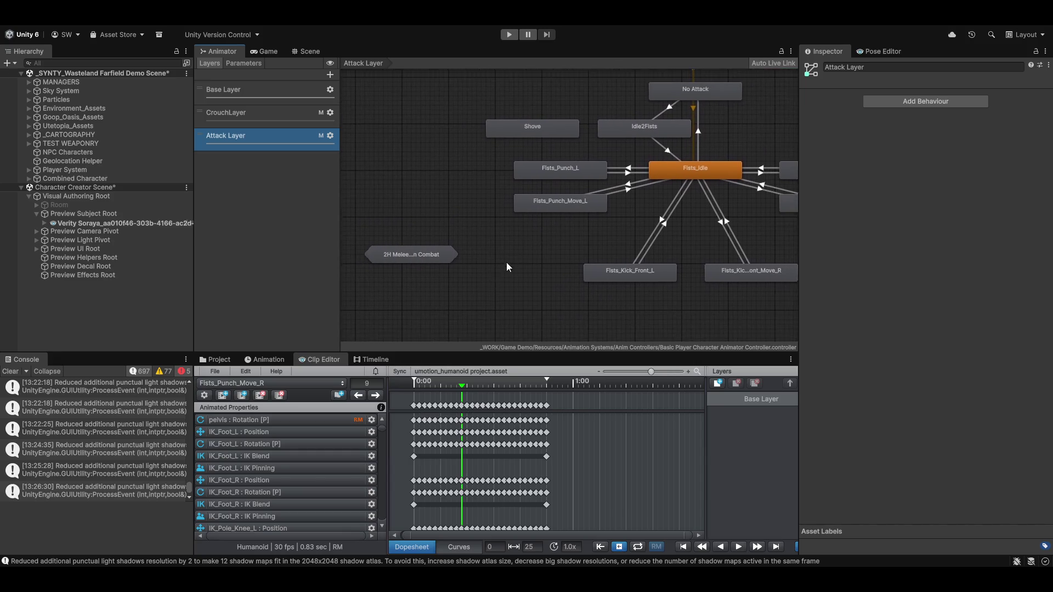
scroll(526, 278, "up", 2)
scroll(494, 281, "down", 1)
scroll(504, 282, "up", 1)
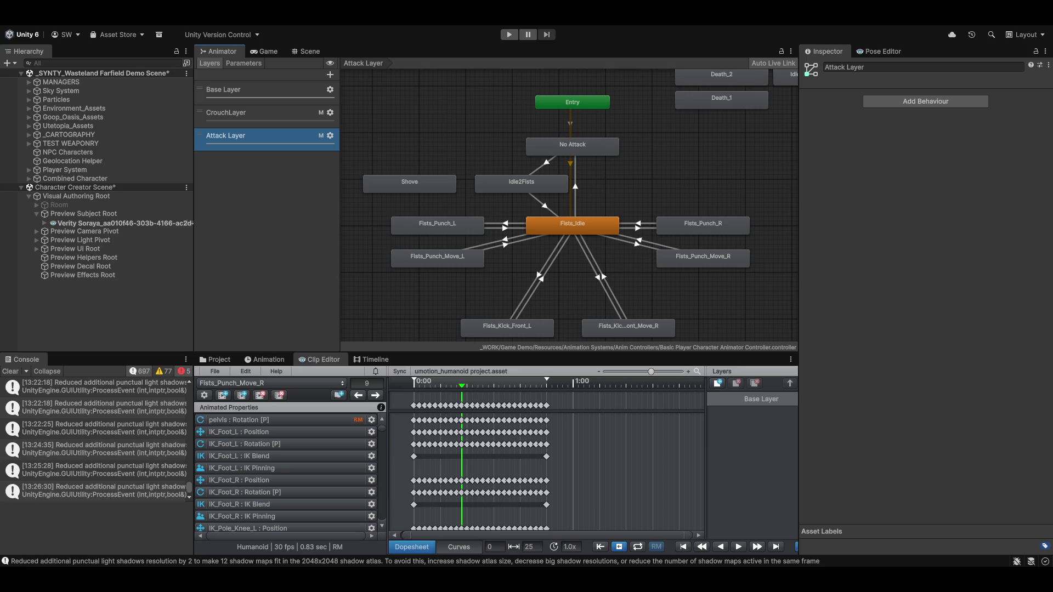
Scroll the Attack Layer graph showing No Attack, Fists_Idle and its attack branches
scroll(488, 150, "down", 4)
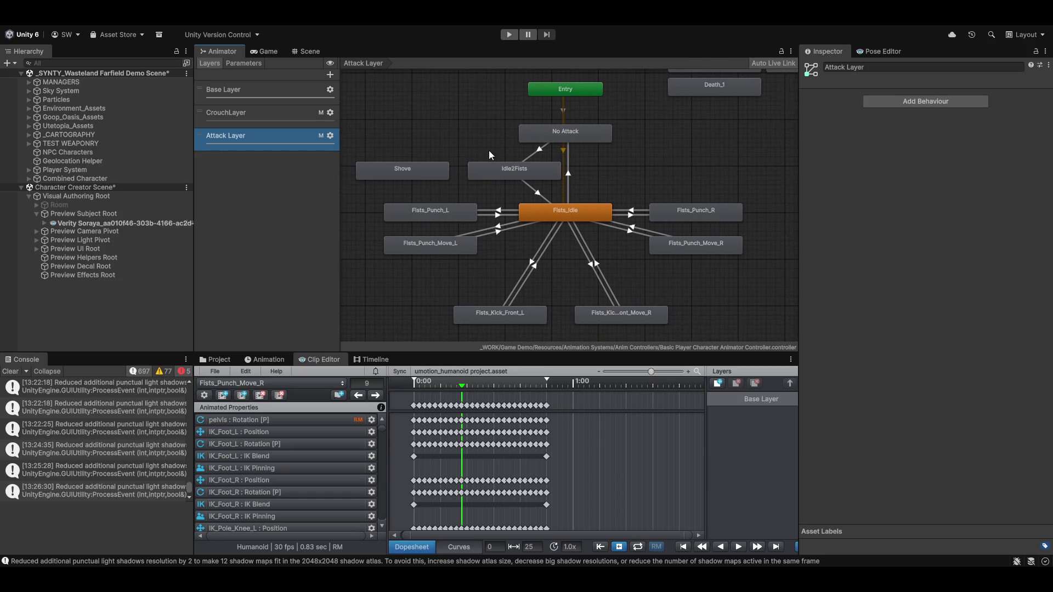
Pick WalkFwdStart from the Clip Editor's animation clip list to load it
scroll(455, 174, "up", 3)
left_click_drag(627, 227, 607, 228)
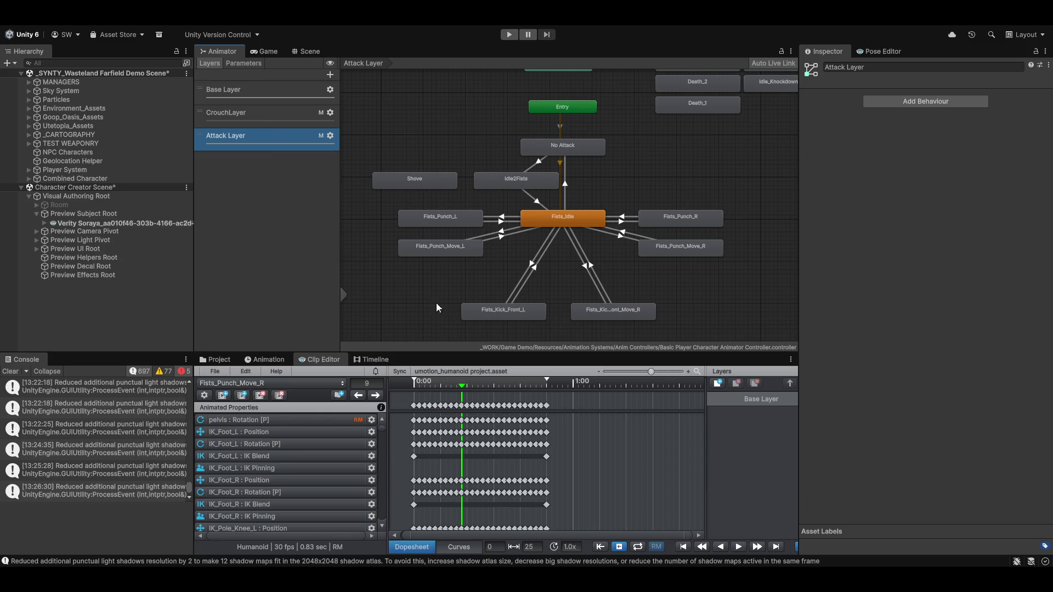
left_click(241, 387)
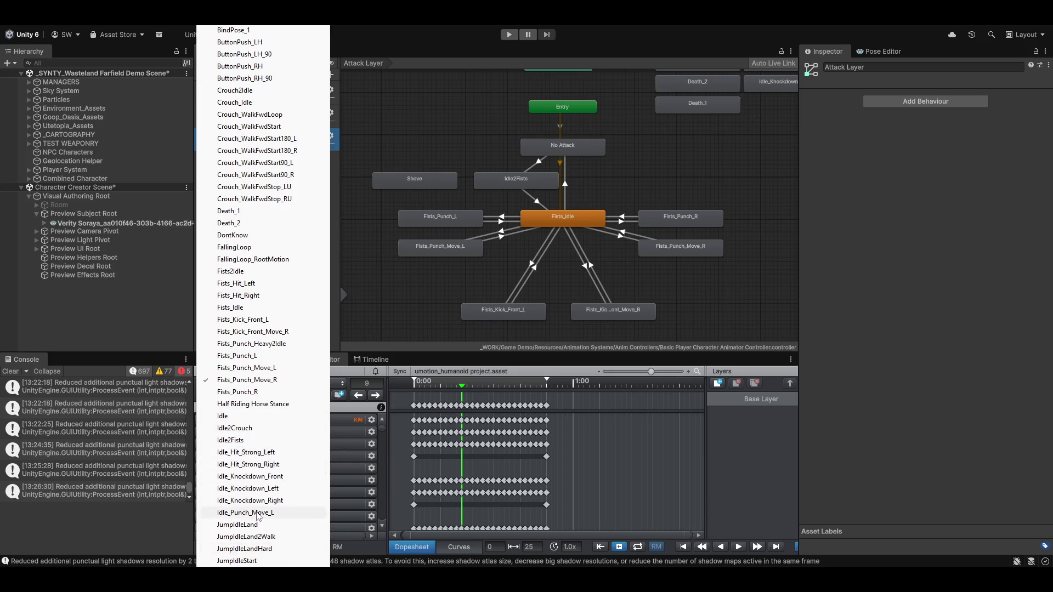
scroll(263, 296, "down", 10)
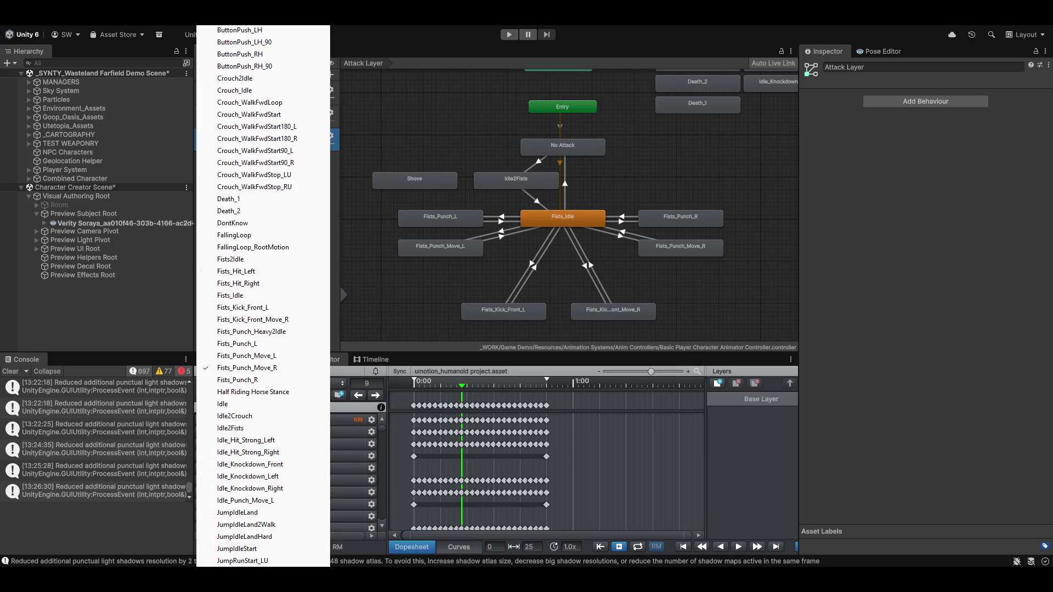
scroll(263, 296, "down", 10)
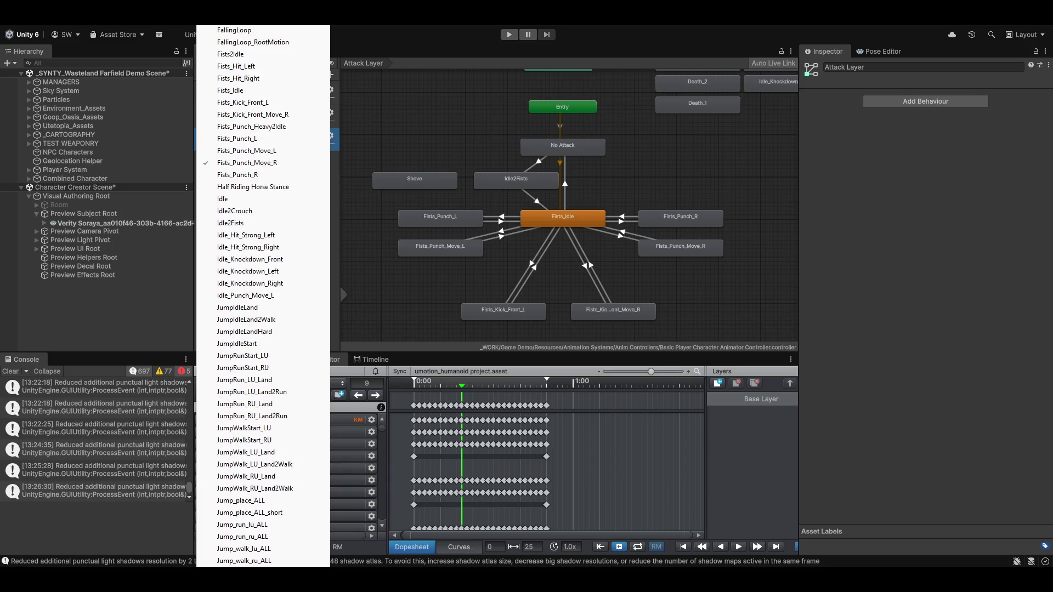
scroll(264, 296, "down", 10)
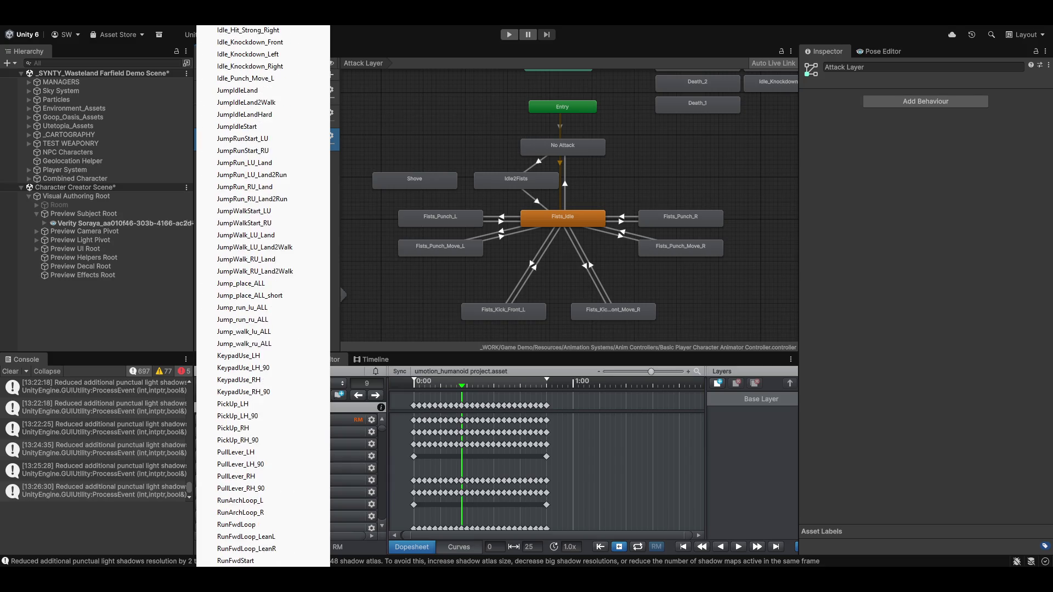
scroll(264, 296, "down", 8)
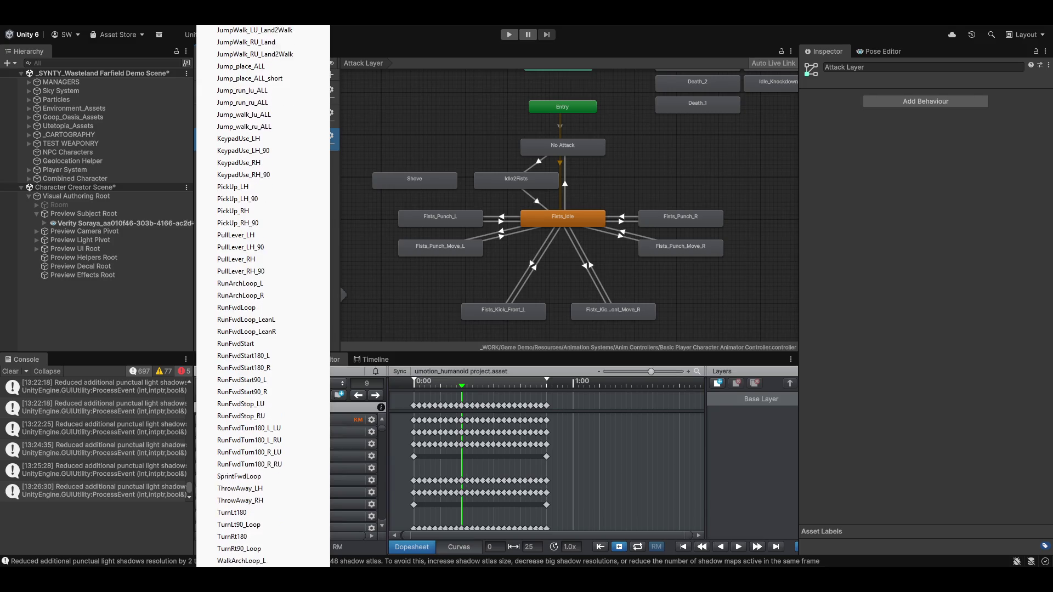
scroll(263, 296, "down", 1)
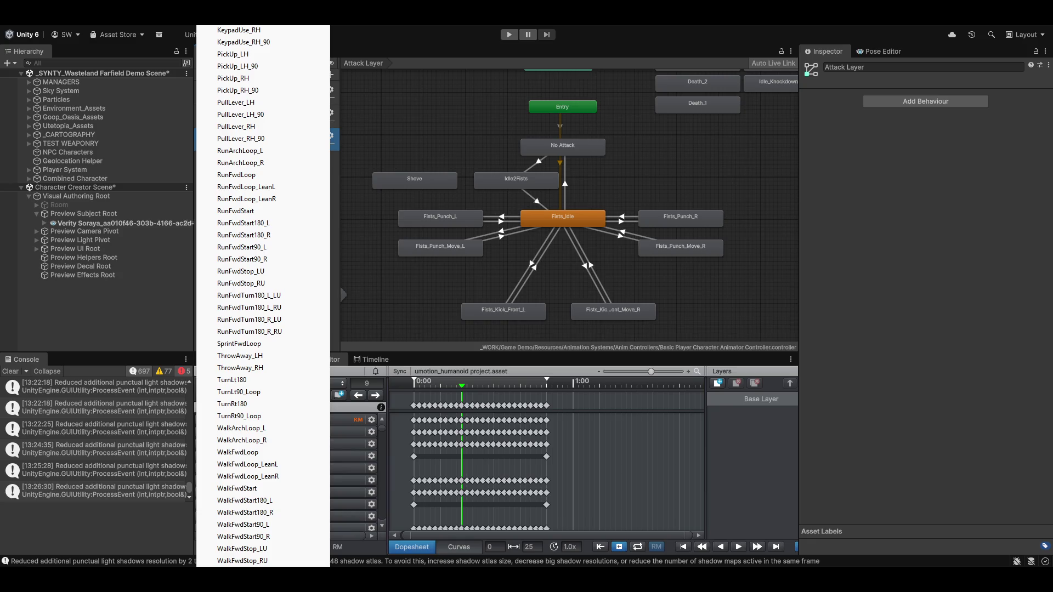
left_click(269, 489)
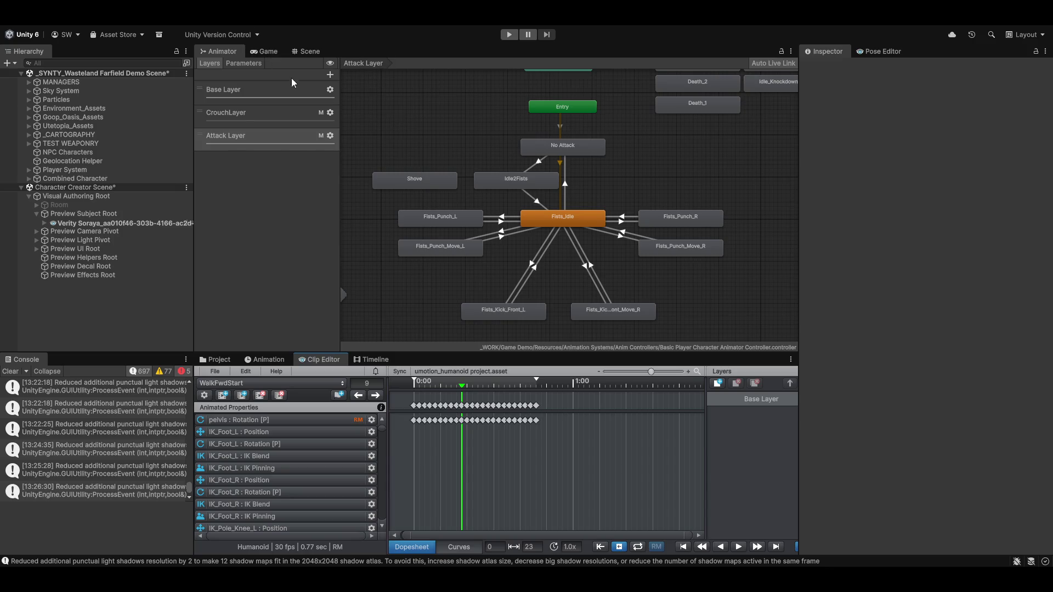
Set the Attack Layer's avatar mask to None and start Play mode
left_click(323, 146)
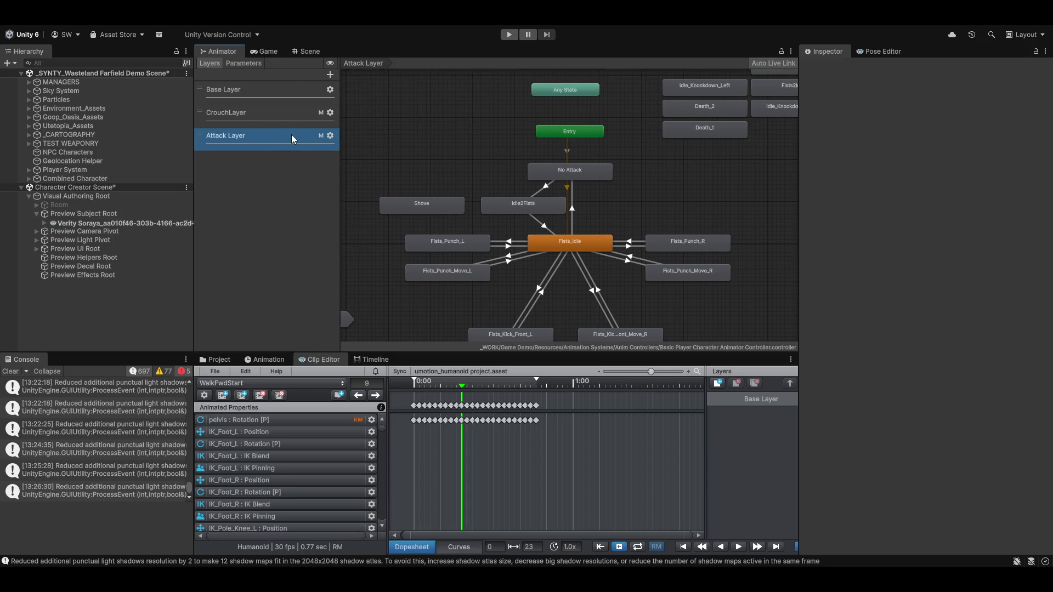
left_click(331, 135)
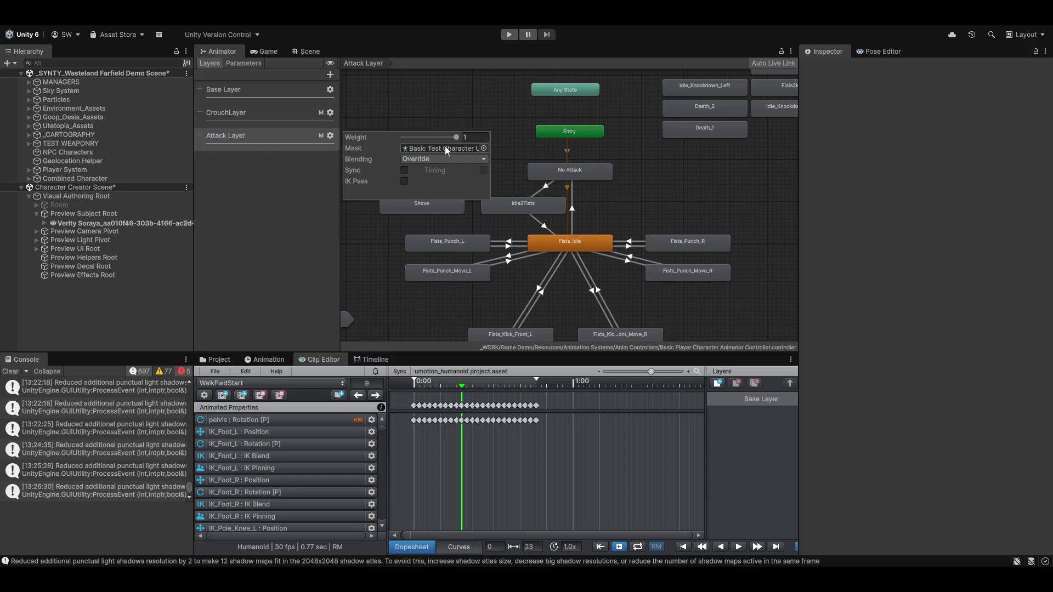
key("Delete")
left_click(509, 37)
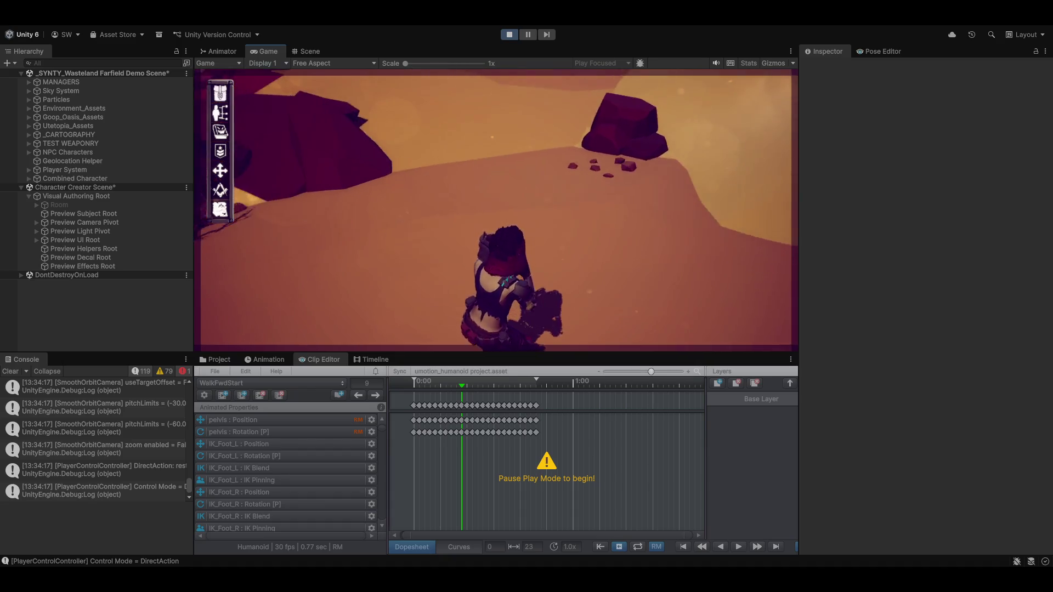
Maximize the Game view during Play mode with Shift+Space
key("shift+space")
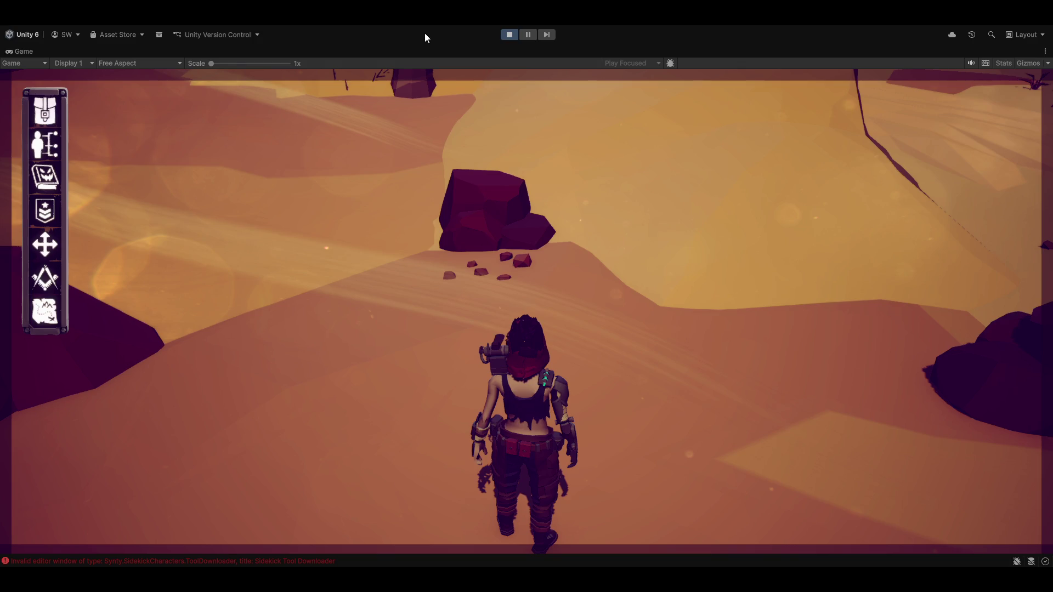
Restore the editor layout and run the character forward, switching between DirectAction and DirectAdventure modes
key("shift+space")
key("w")
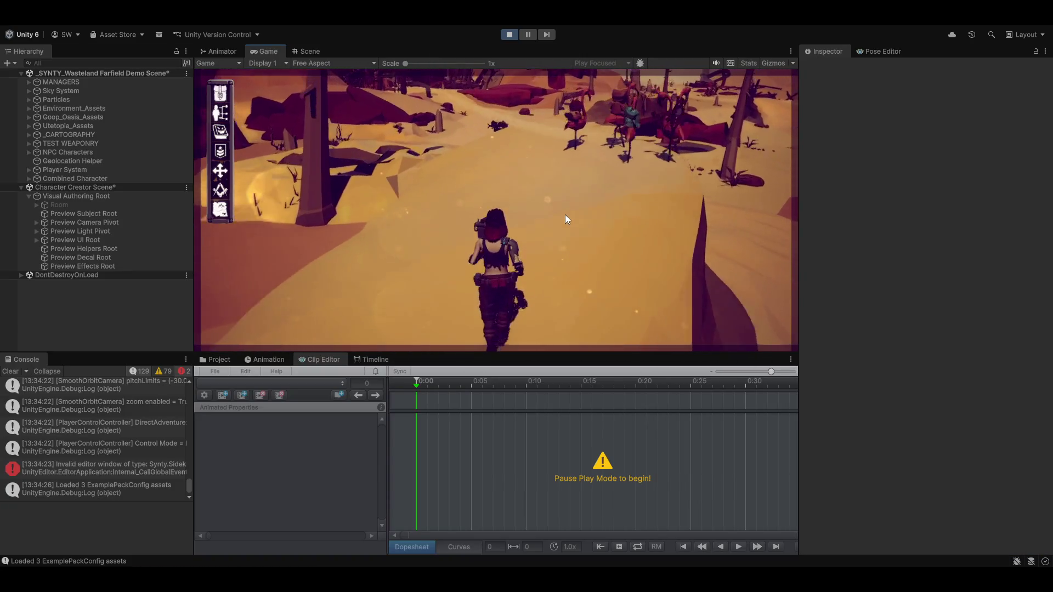
left_click(547, 209)
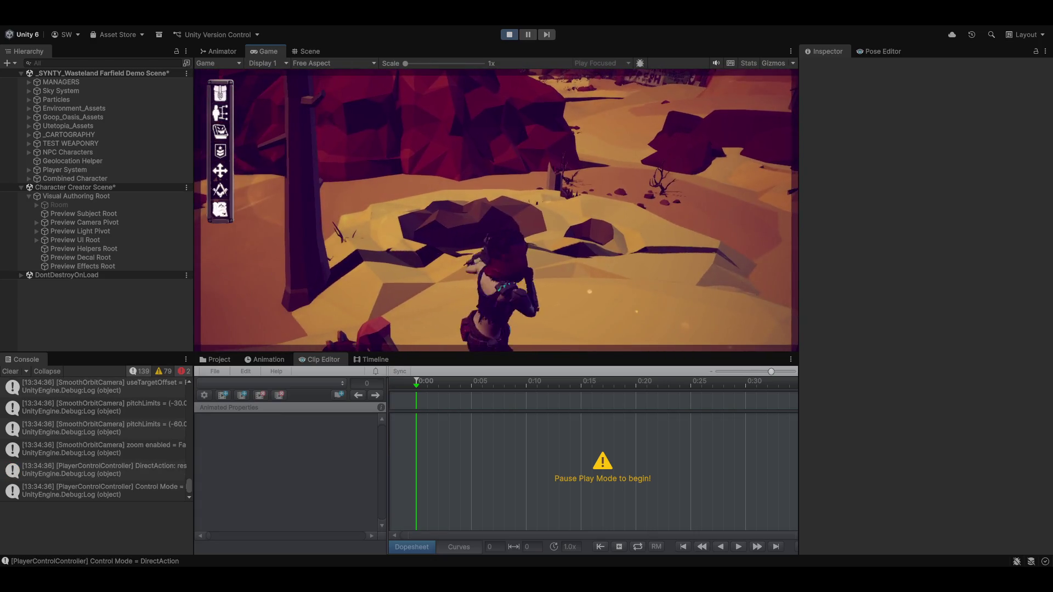
left_click(492, 209)
key("w")
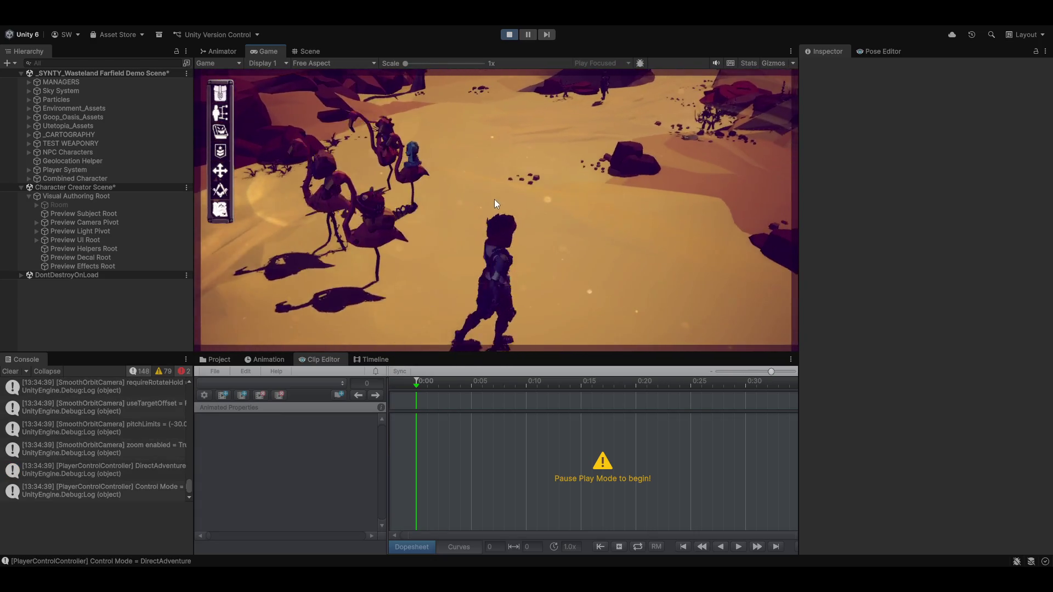
left_click(598, 196)
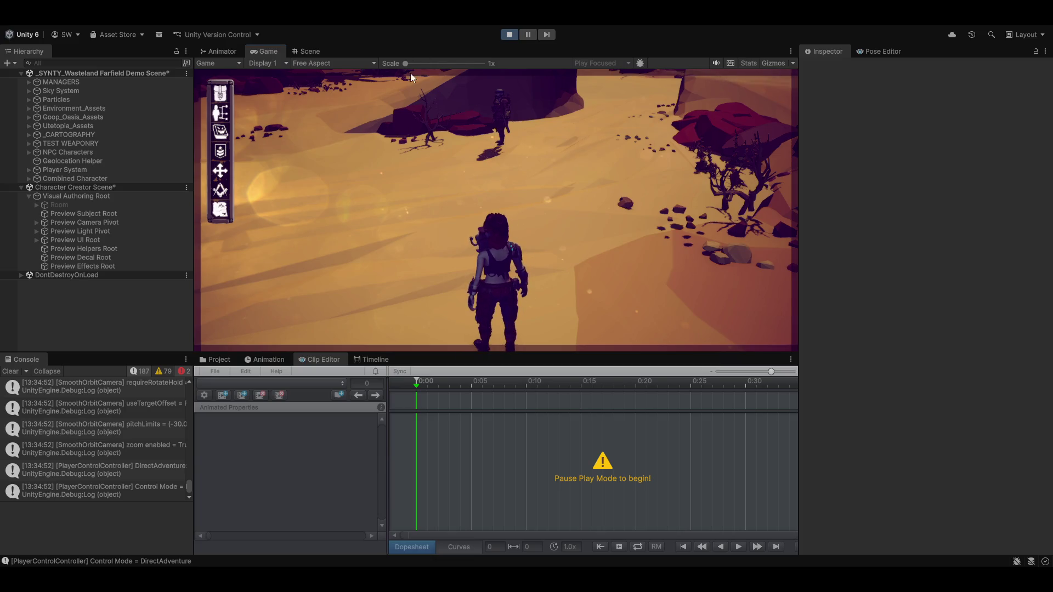
left_click(236, 50)
Widen the layers panel and inspect Fists_Punch_L and its transition from Fists_Idle
scroll(402, 220, "up", 5)
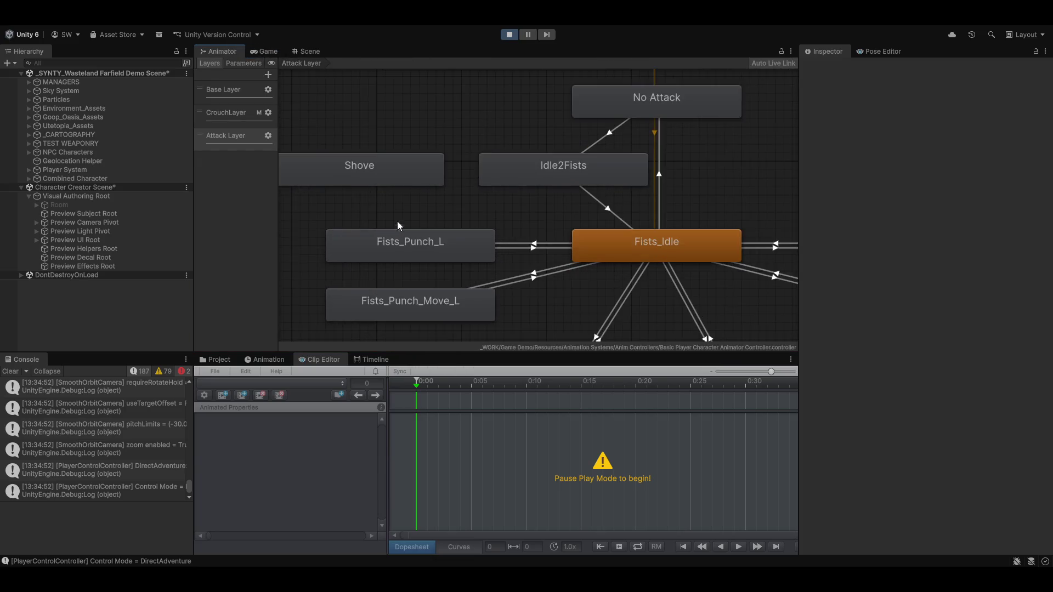
left_click_drag(277, 203, 373, 203)
scroll(493, 219, "down", 3)
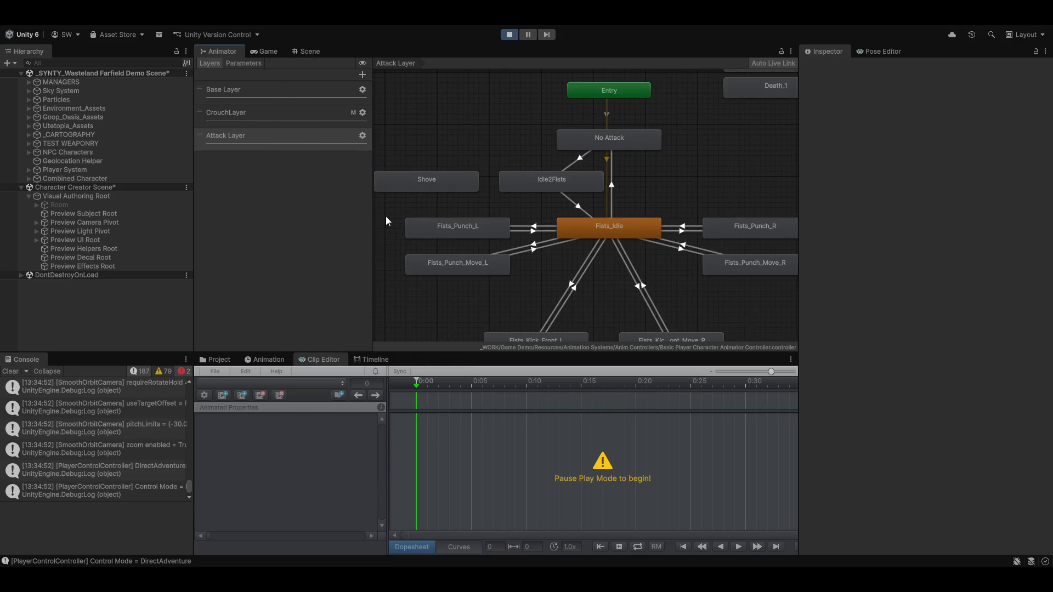
scroll(465, 228, "up", 3)
left_click(511, 231)
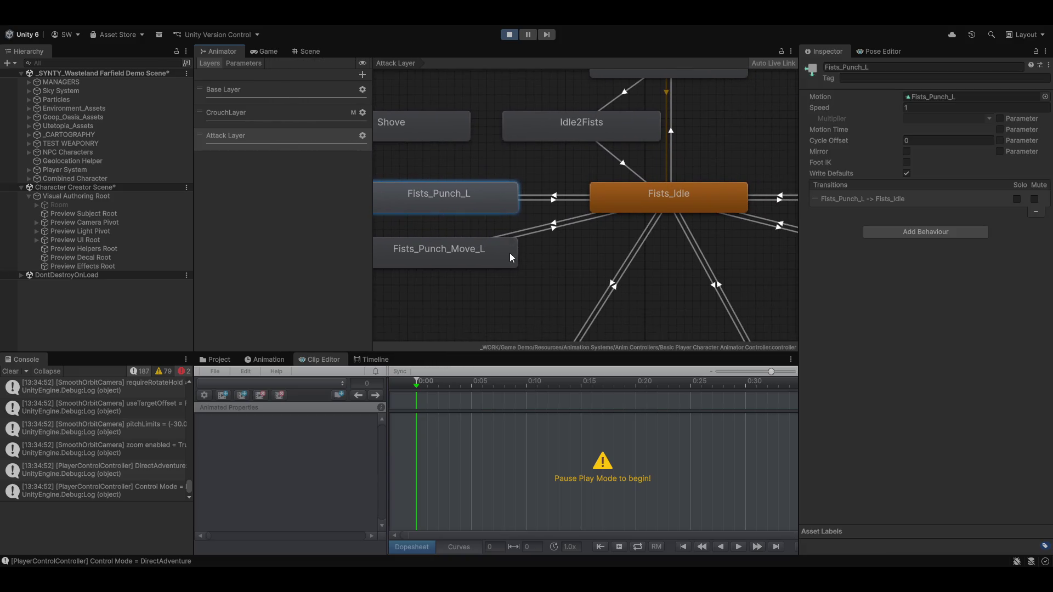
left_click(576, 192)
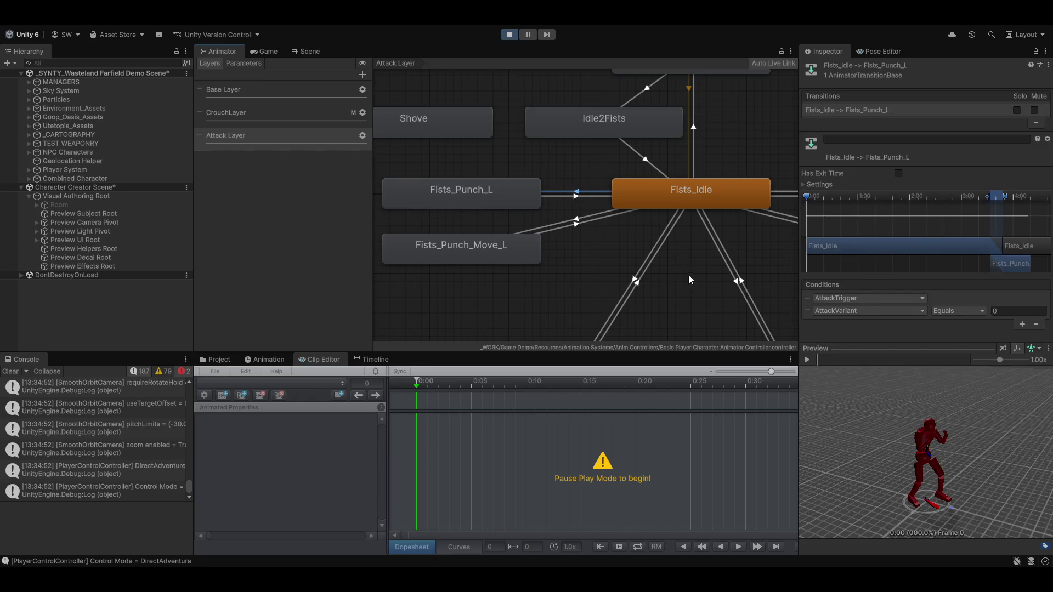
left_click_drag(693, 275, 636, 291)
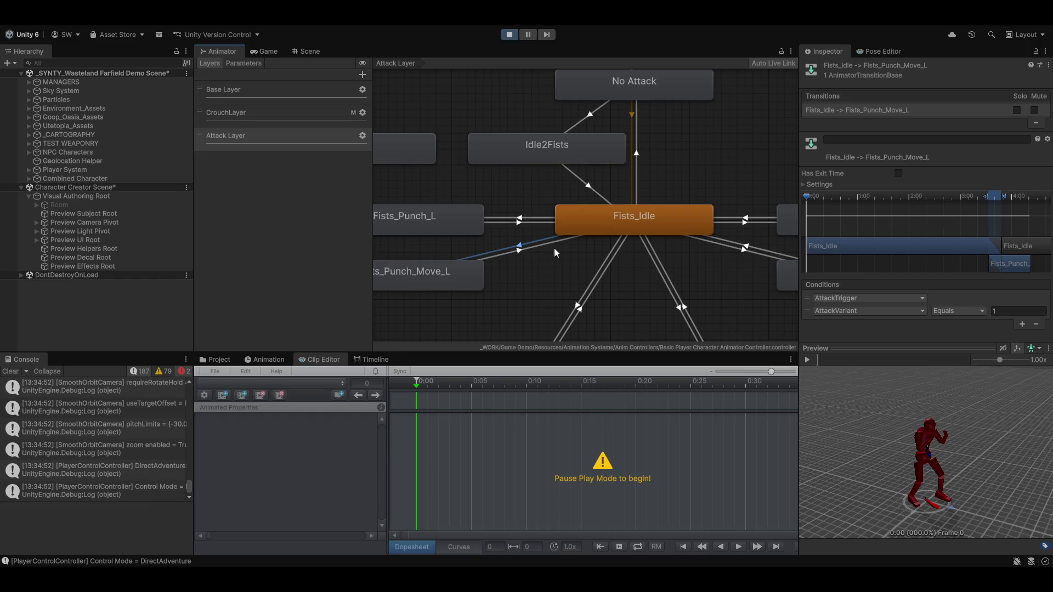
Make the Fists_Idle to Fists_Kick_Front_L transition require AttackVariant equal to 2
scroll(594, 234, "down", 5)
left_click(550, 220)
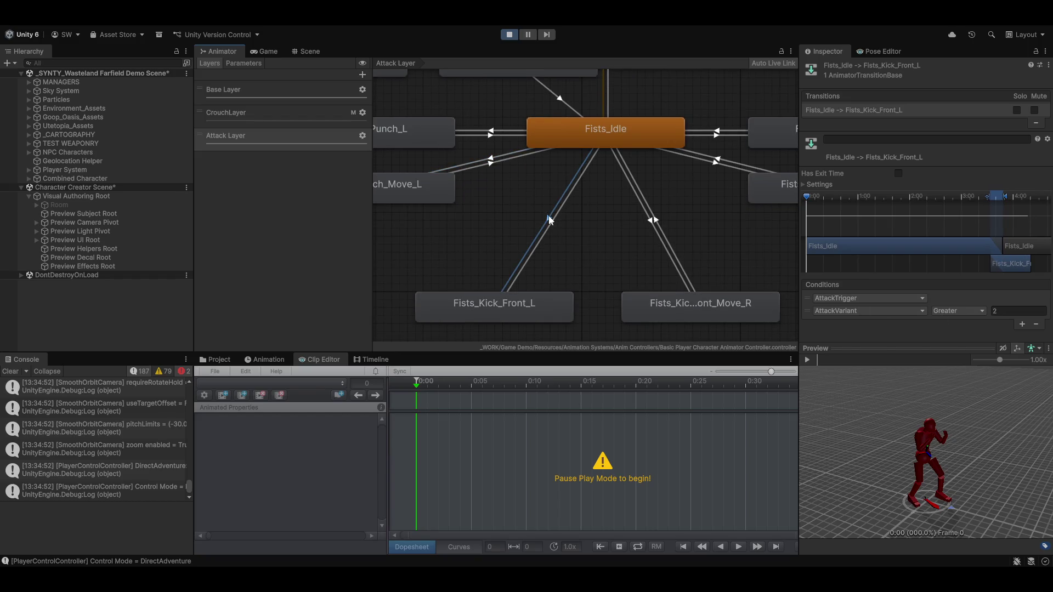
left_click(959, 311)
left_click(959, 350)
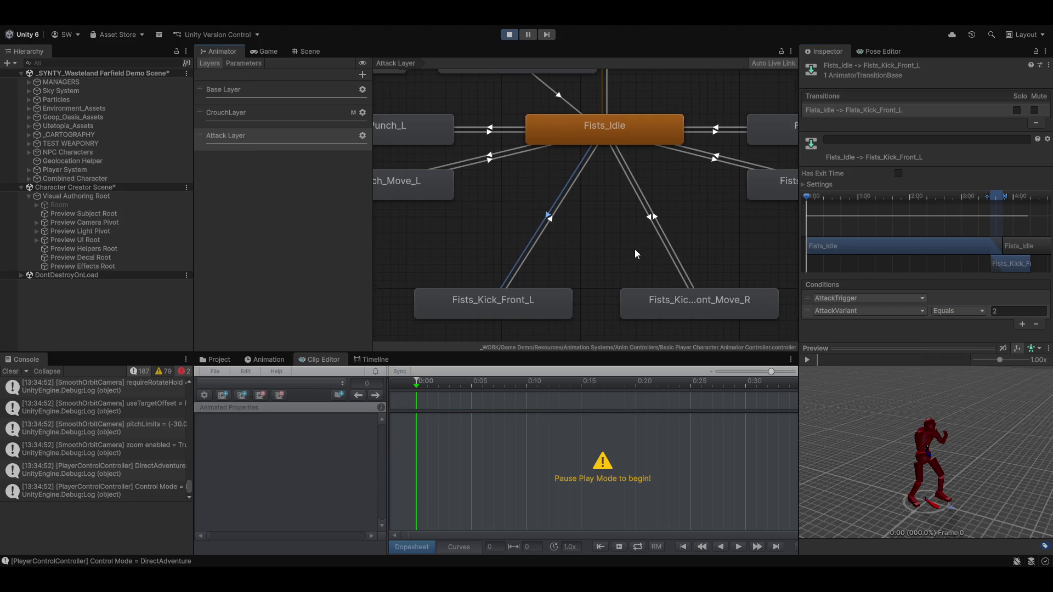
scroll(638, 251, "down", 1)
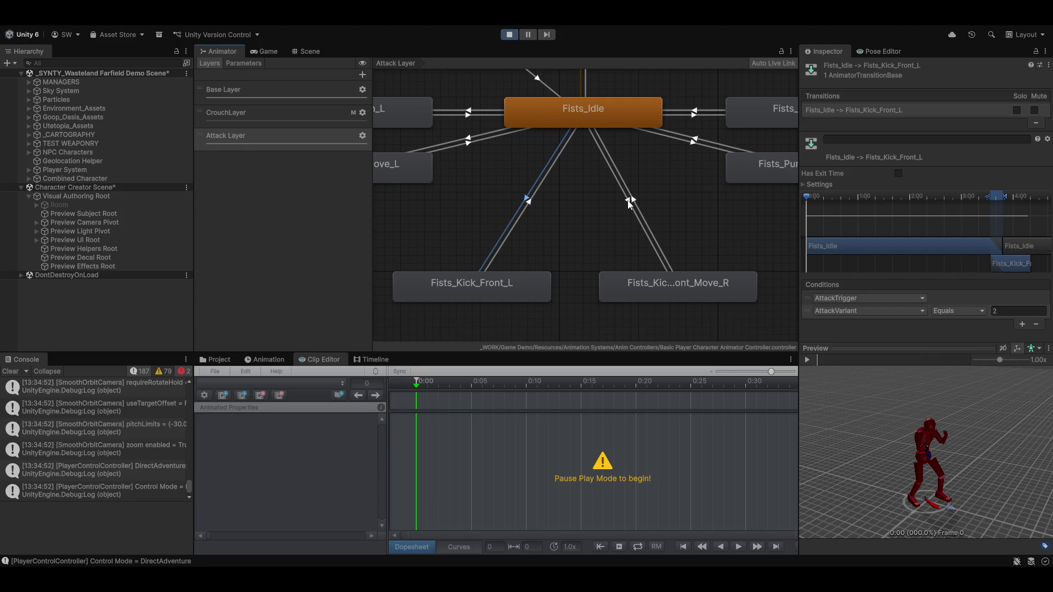
Make the Fists_Idle to Fists_Punch_Move_R transition require AttackVariant equal to 4
left_click(630, 202)
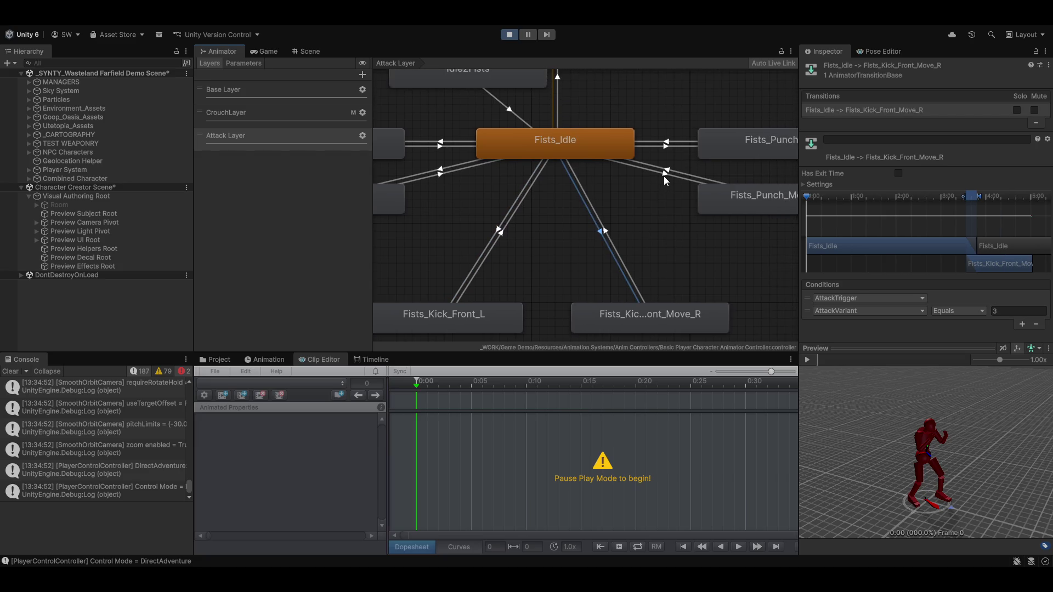
left_click(664, 175)
left_click(963, 311)
left_click(959, 346)
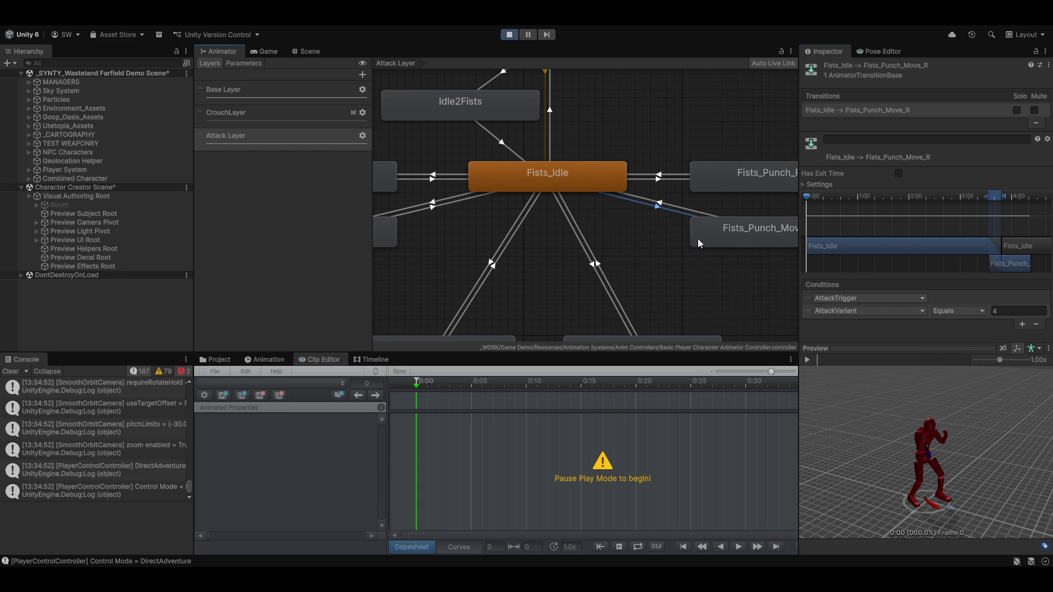
Change the Fists_Punch_R transition's AttackVariant condition from Greater to Equals 5
left_click(661, 178)
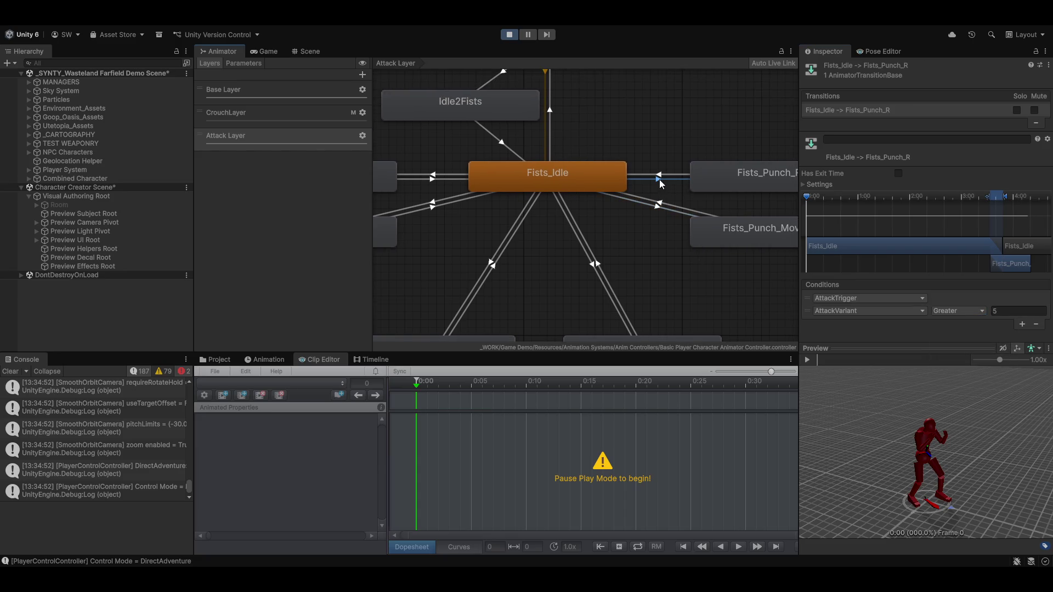
left_click(967, 312)
left_click(982, 350)
scroll(724, 255, "down", 6)
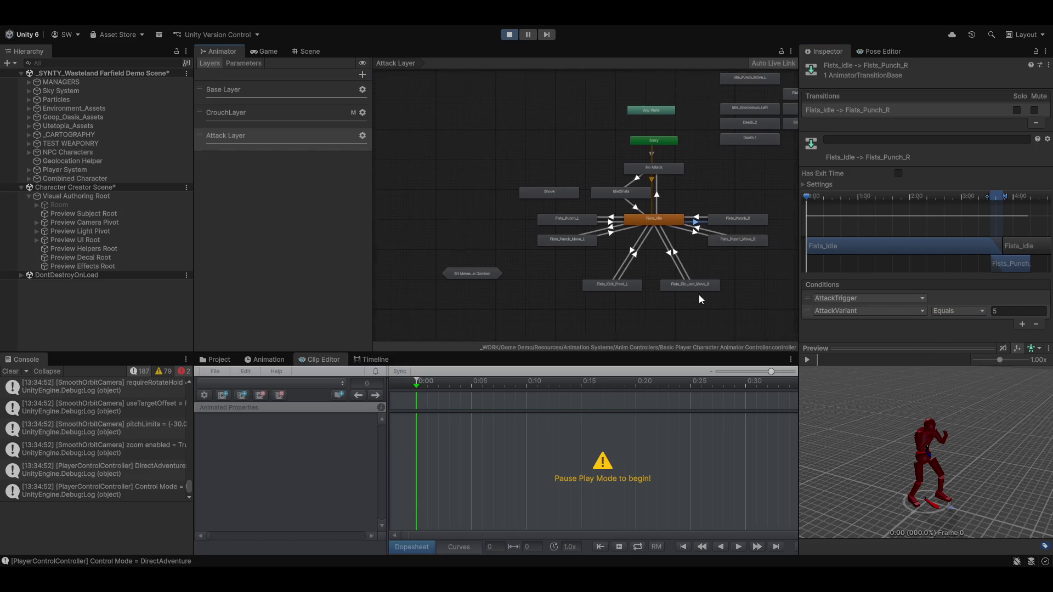
left_click(279, 52)
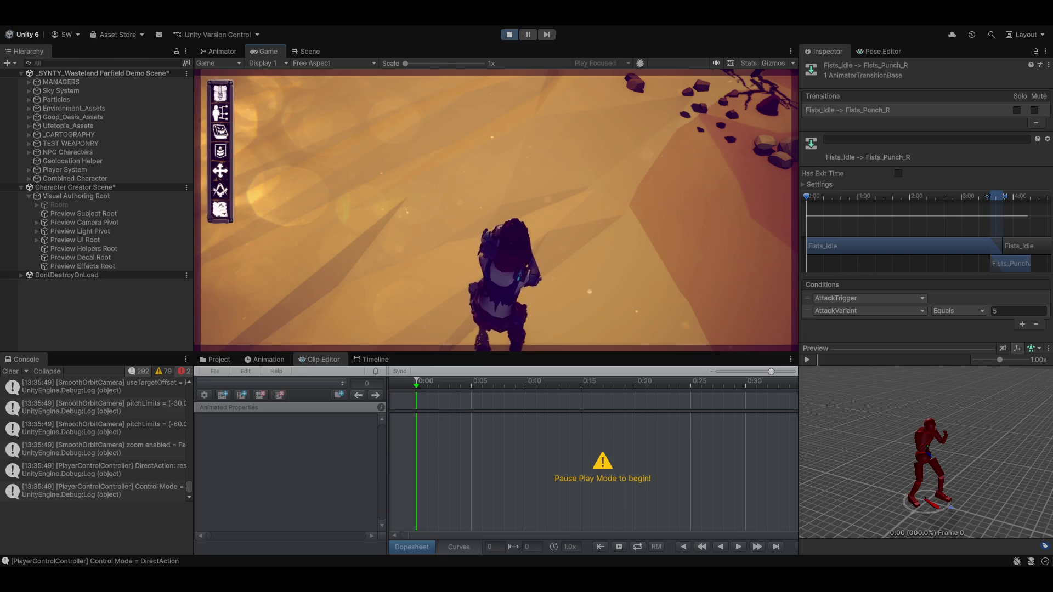
Maximize the Game view while playing, then restore the normal editor layout
key("shift+space")
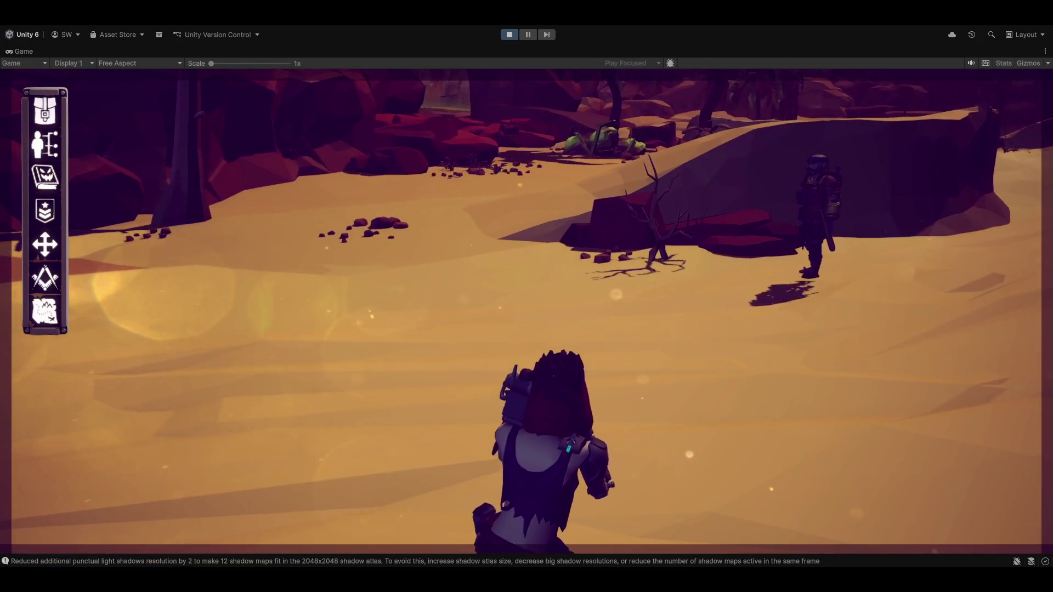
key("shift+space")
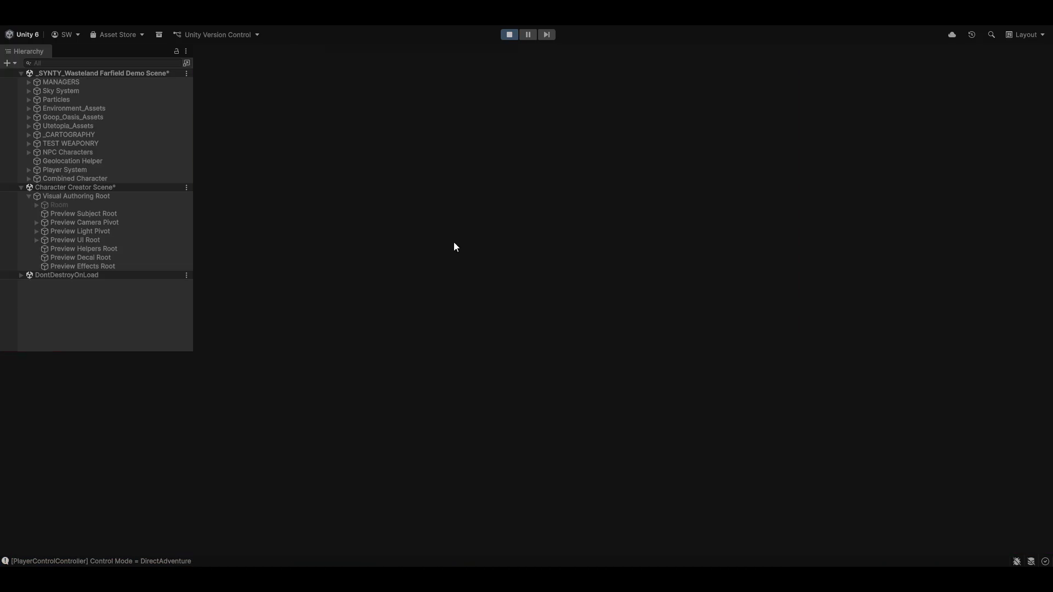
Stop Play mode and show the Attack Layer graph with its Parameters list widened
left_click(512, 33)
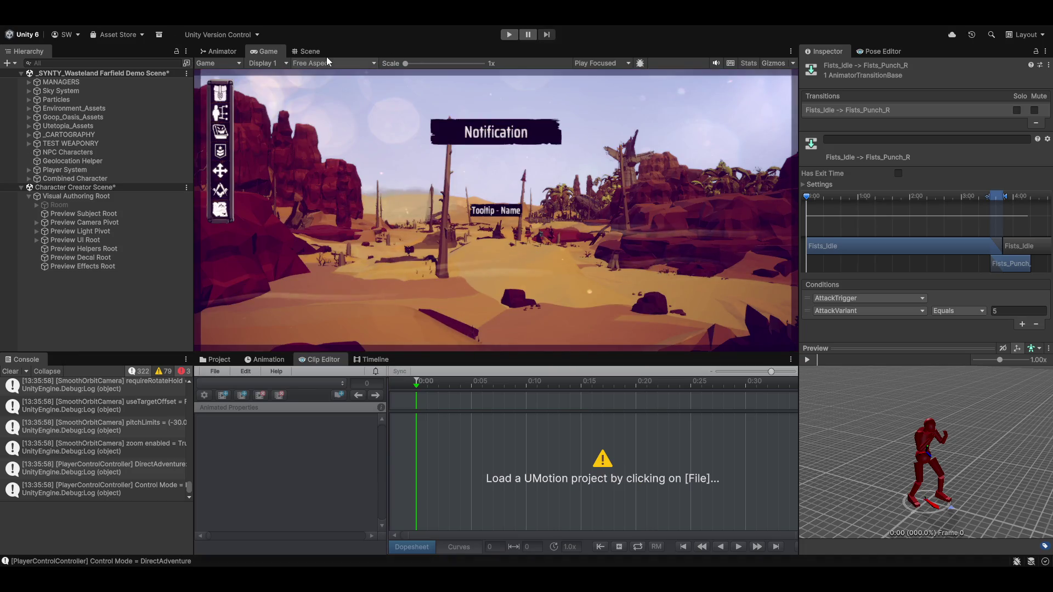
left_click(224, 53)
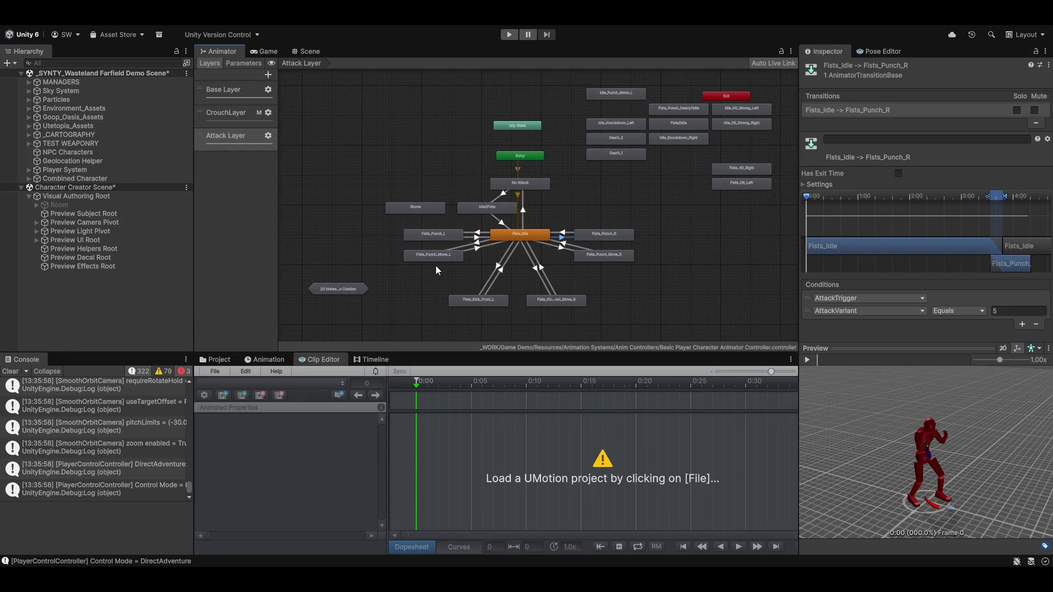
left_click_drag(278, 191, 325, 183)
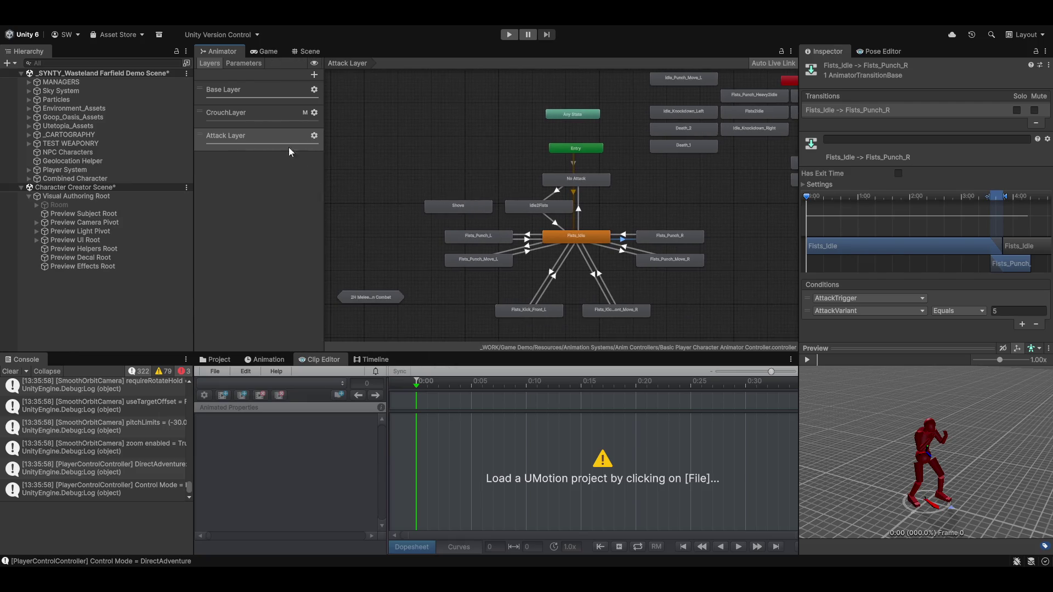
left_click(244, 63)
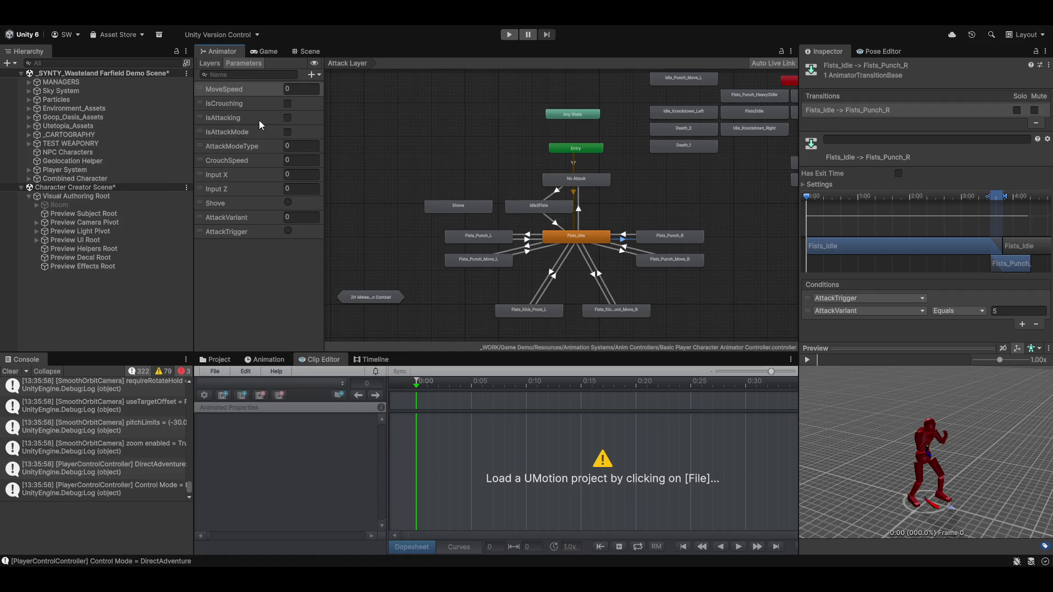
Enter Play Mode, check the live Animator graph, then return to the Game view
left_click(508, 35)
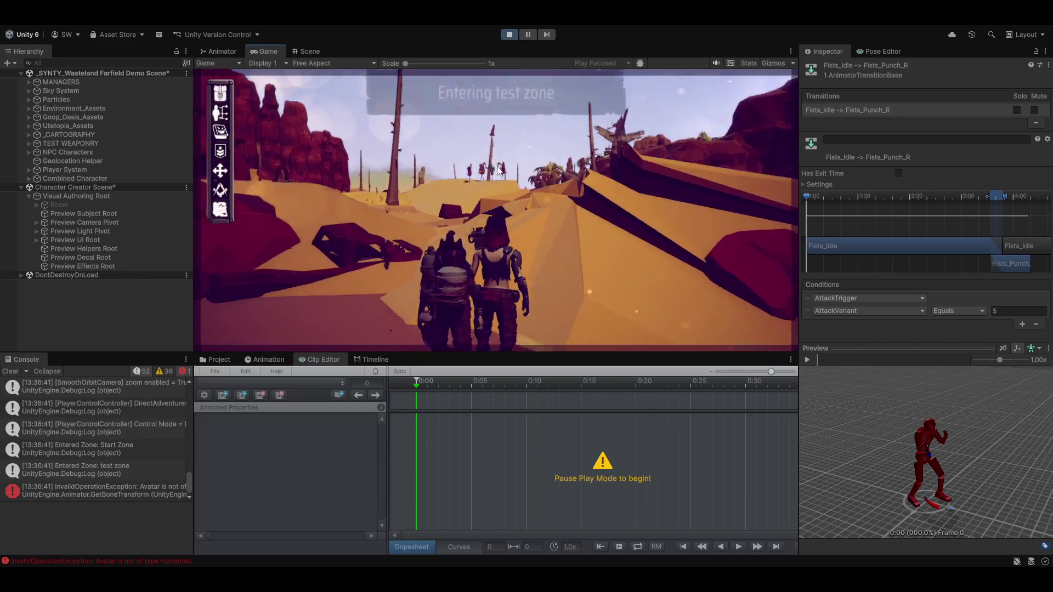
left_click(239, 53)
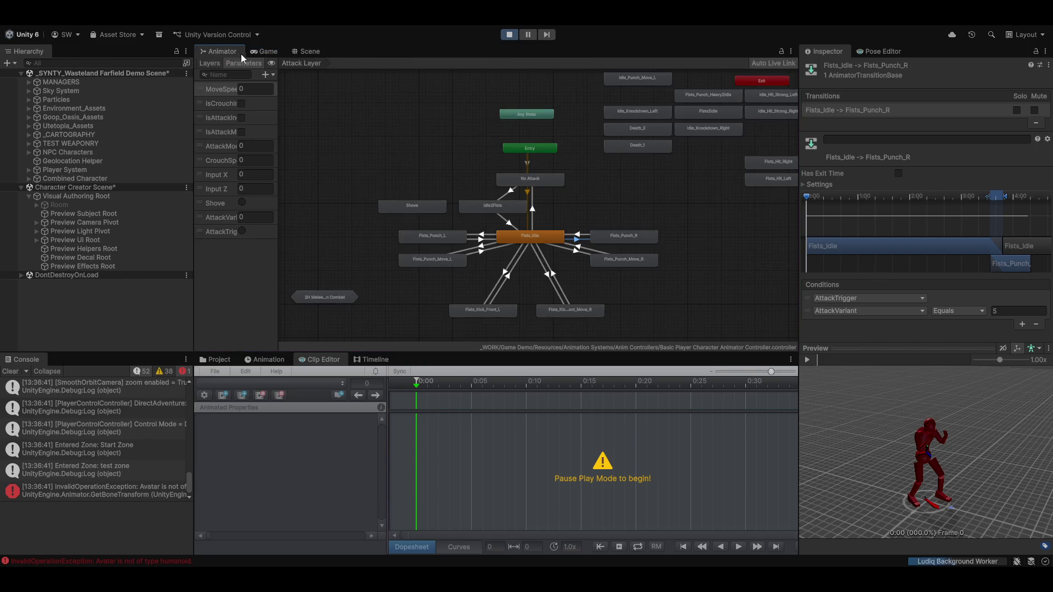
left_click(264, 51)
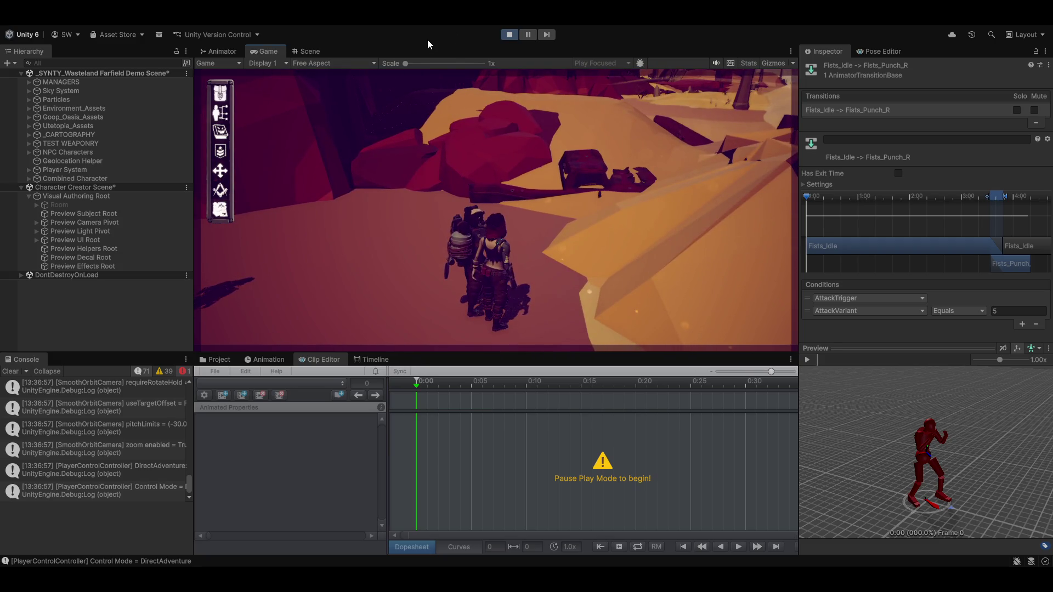
Maximize and restore the Game view, then drag it beside the Animator graph
key("shift+space")
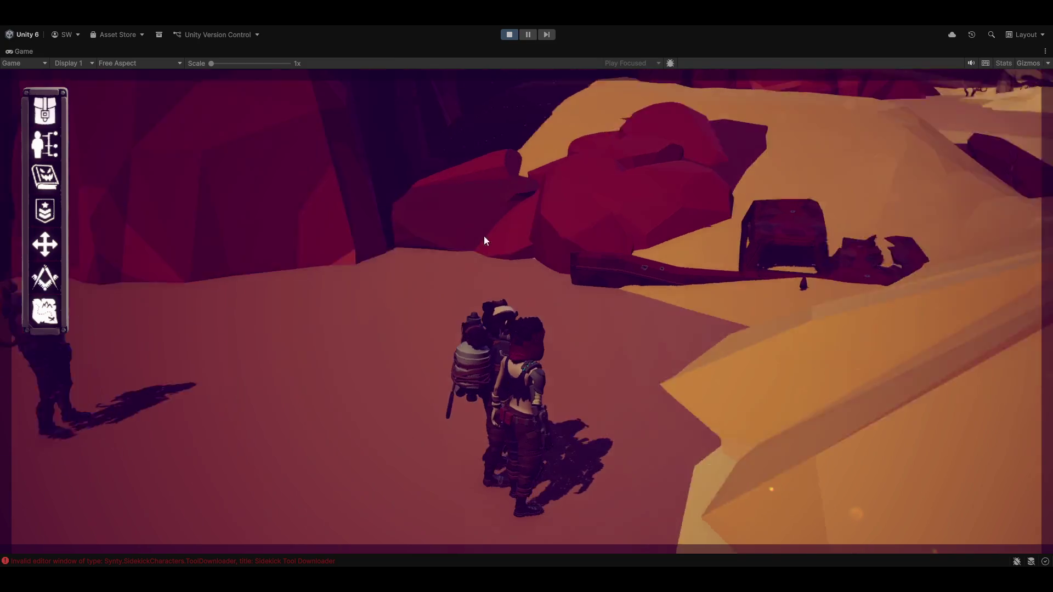
key("shift+space")
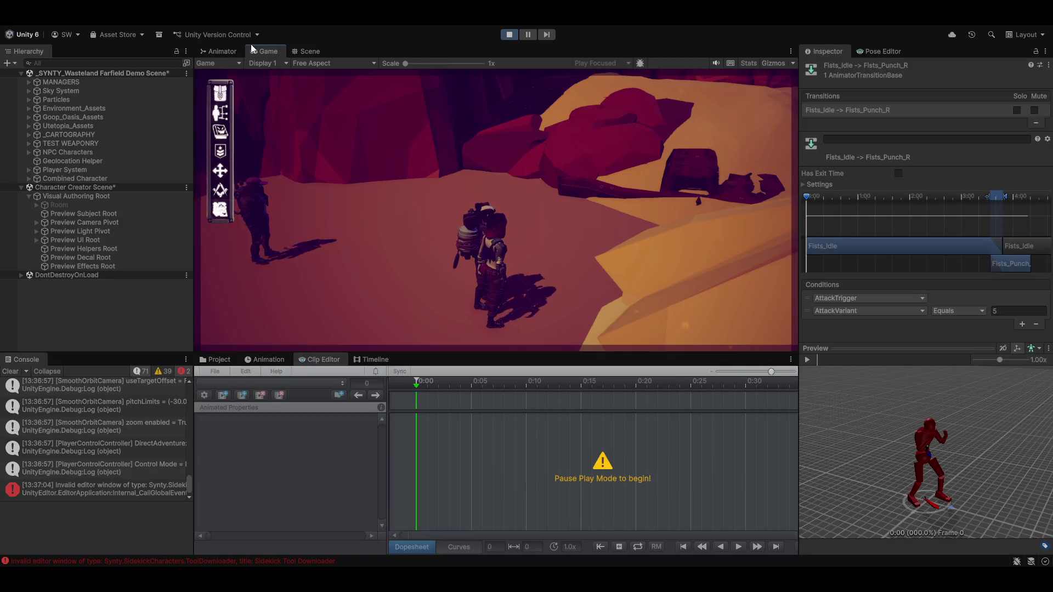
mouse_move(268, 50)
left_mouse_down()
mouse_move(230, 179)
mouse_move(710, 216)
left_mouse_up()
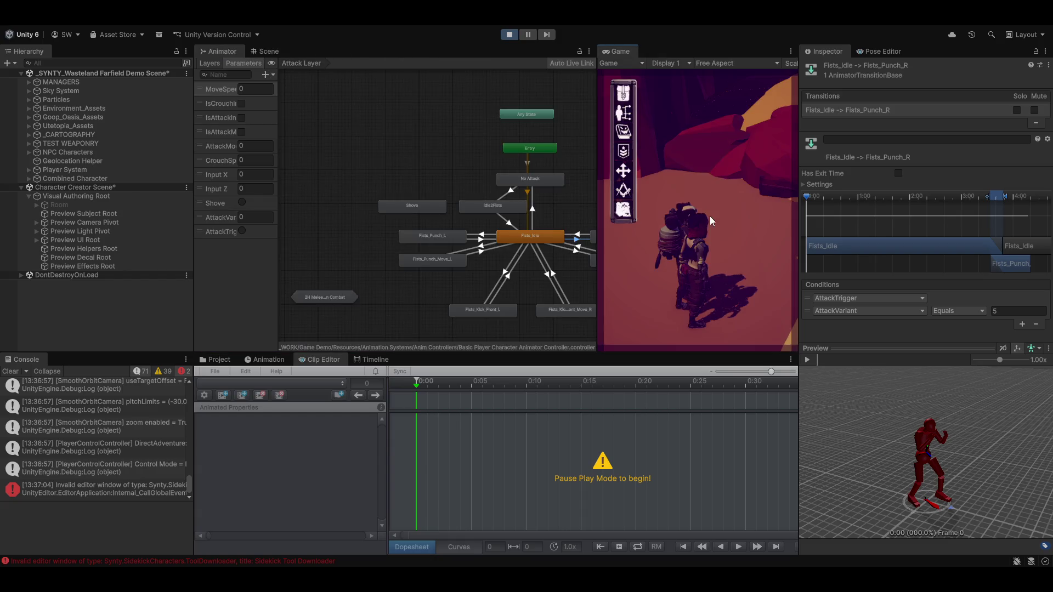
Widen the Game view and select Verity Soraya under Player System in the Hierarchy
left_click_drag(598, 201, 517, 197)
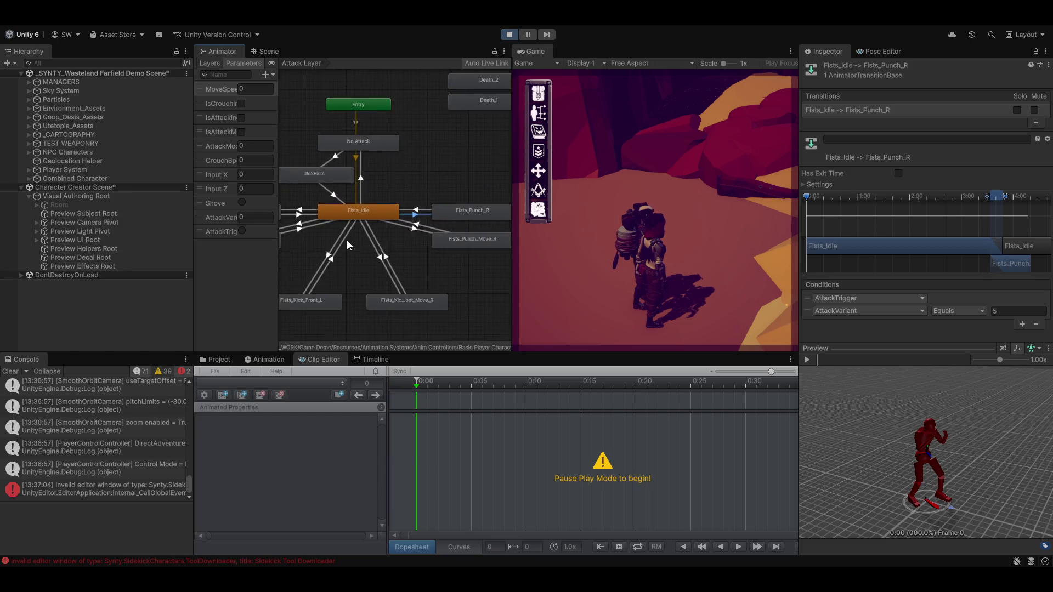
scroll(362, 247, "down", 4)
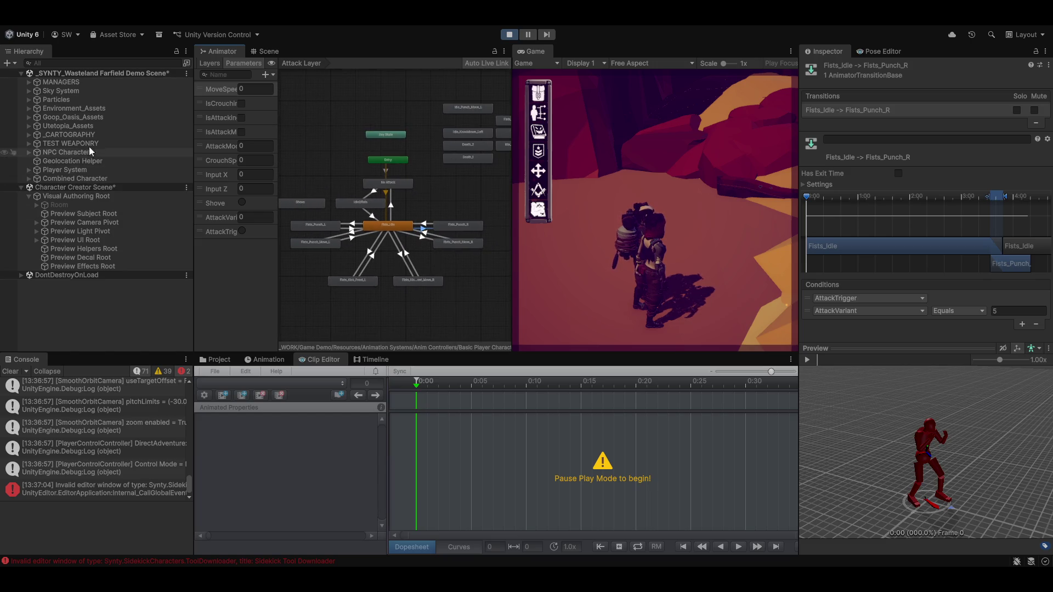
left_click(29, 169)
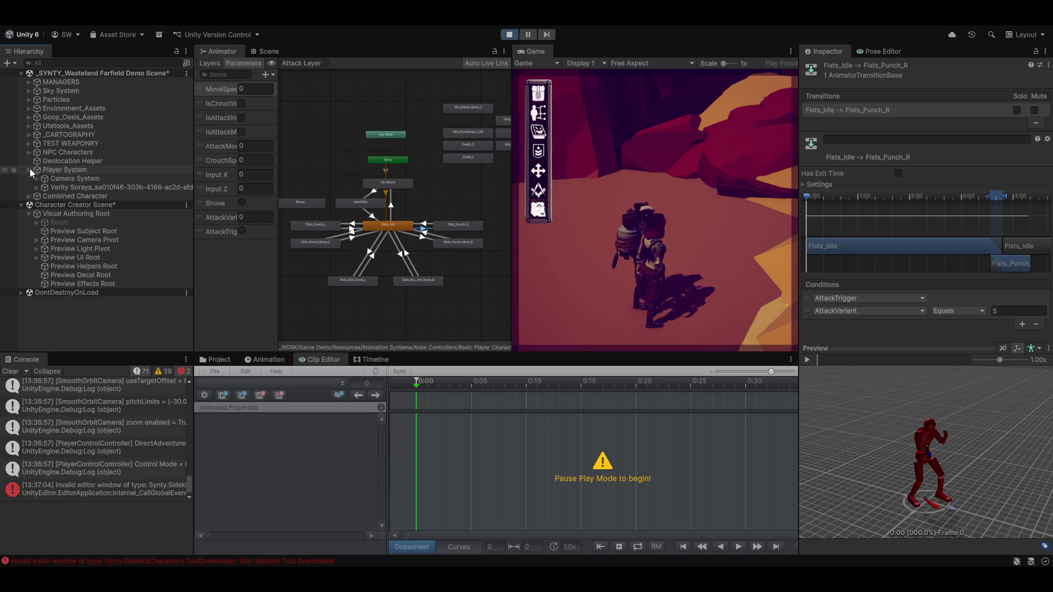
left_click(61, 186)
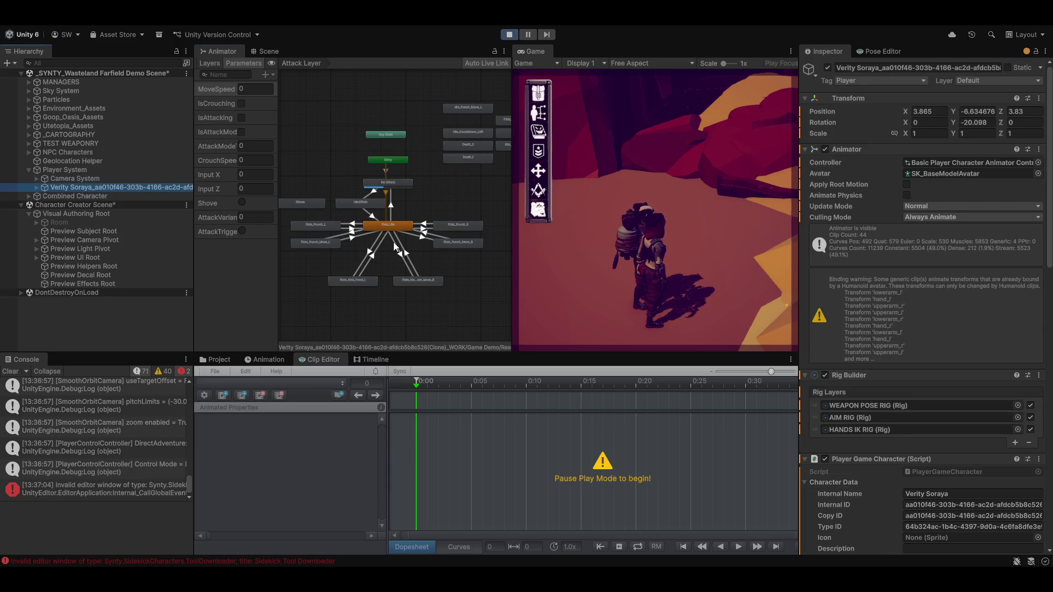
scroll(368, 180, "up", 4)
Walk the character and throw a punch, then inspect the Fists_Punch_L transition and Fists_Idle state
key("d")
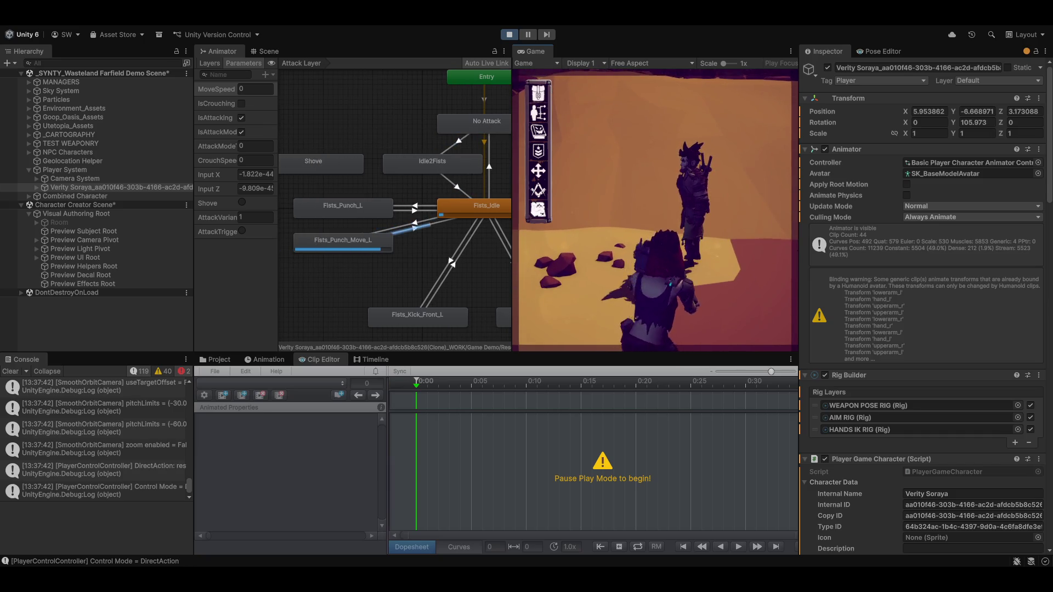
left_click(669, 192)
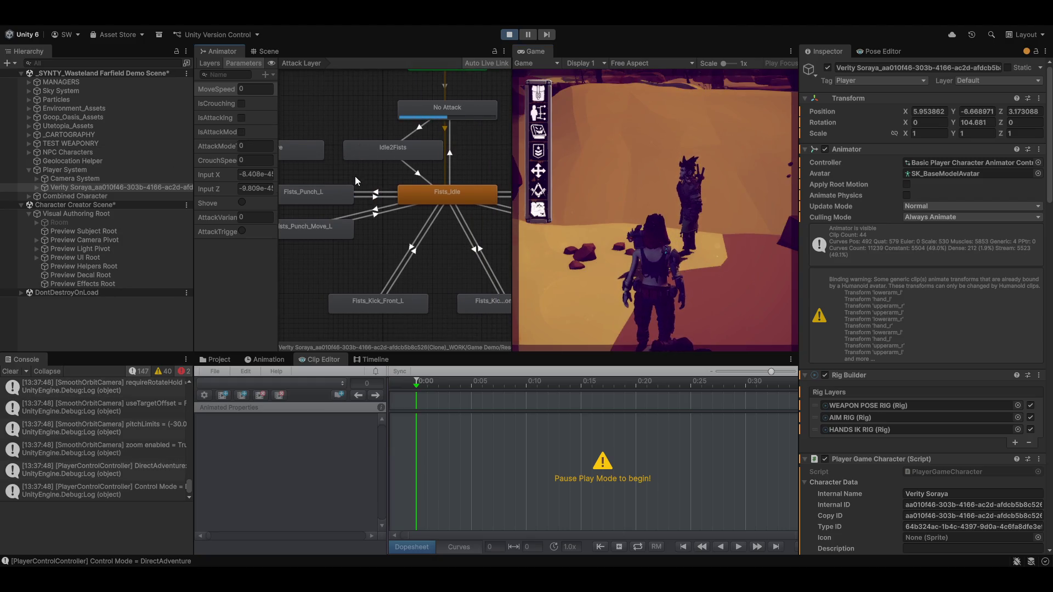
left_click(376, 196)
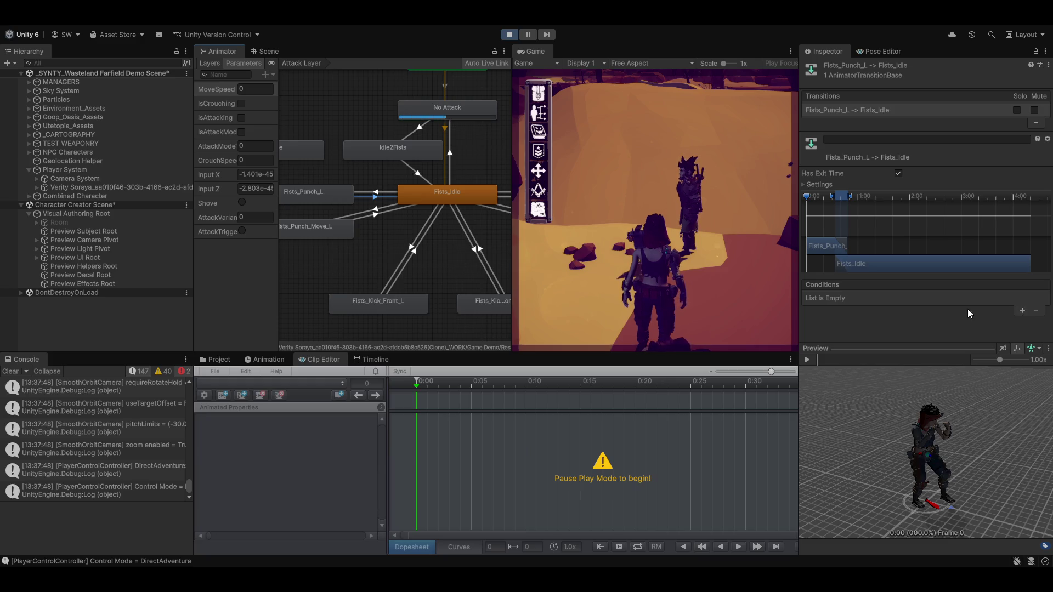
left_click(447, 193)
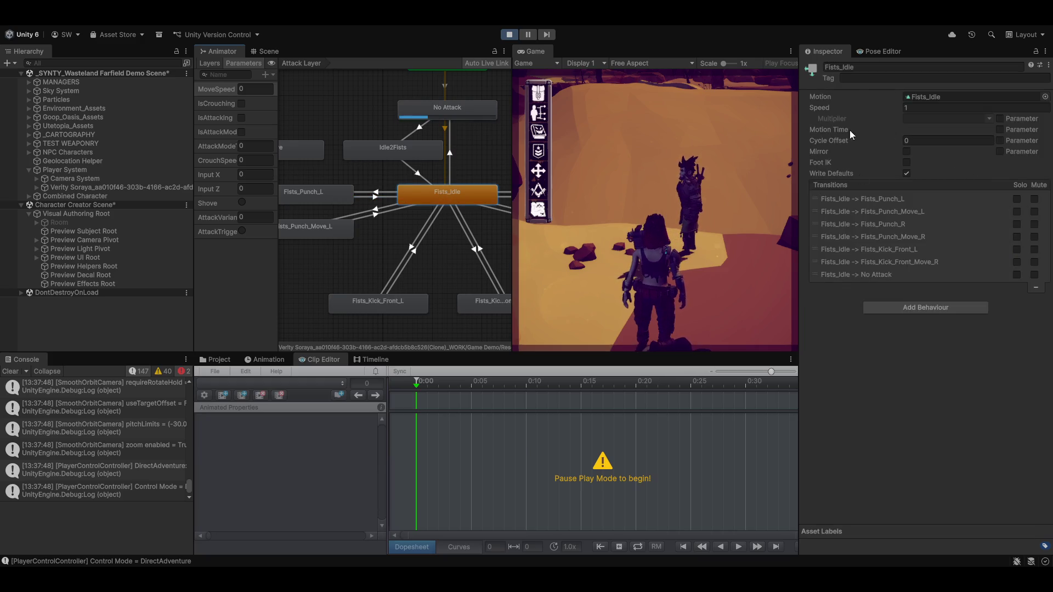
scroll(418, 254, "down", 10)
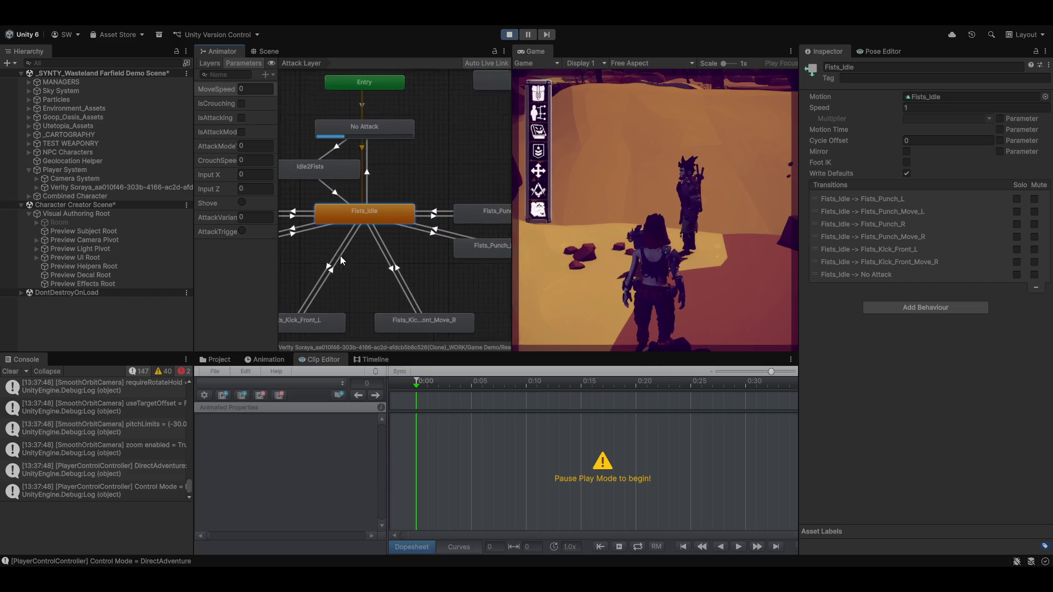
Stop Play Mode and open CombatController.cs in Visual Studio
left_click(508, 34)
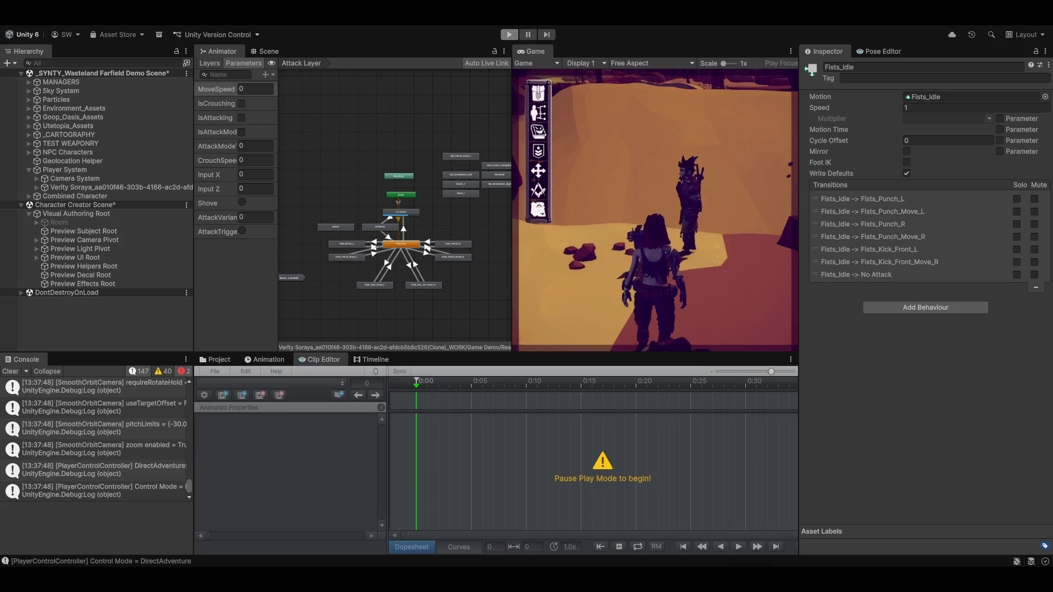
key("alt+Tab")
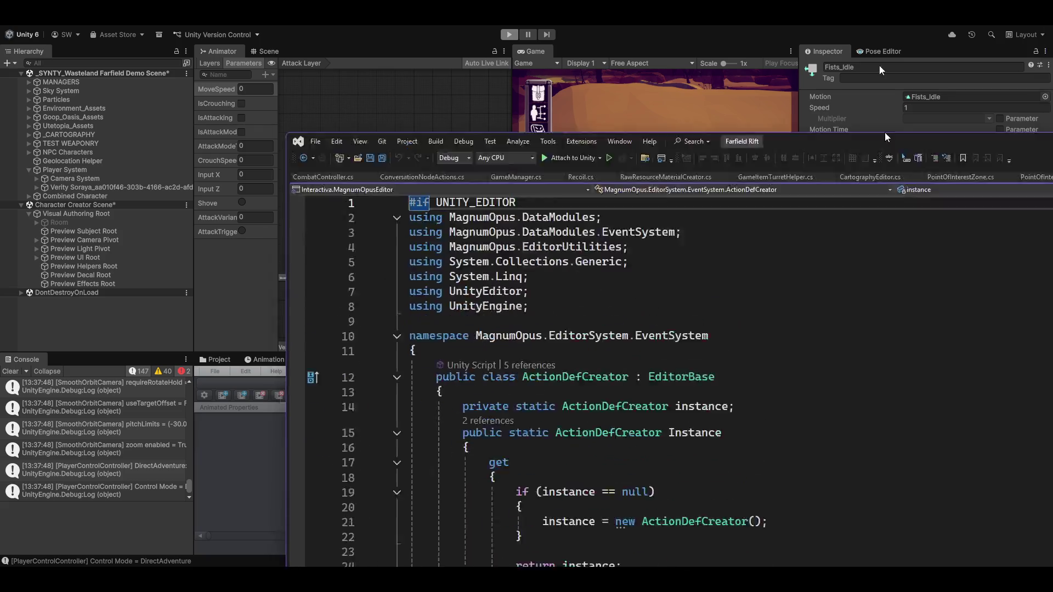
scroll(701, 252, "down", 2)
scroll(701, 251, "up", 2)
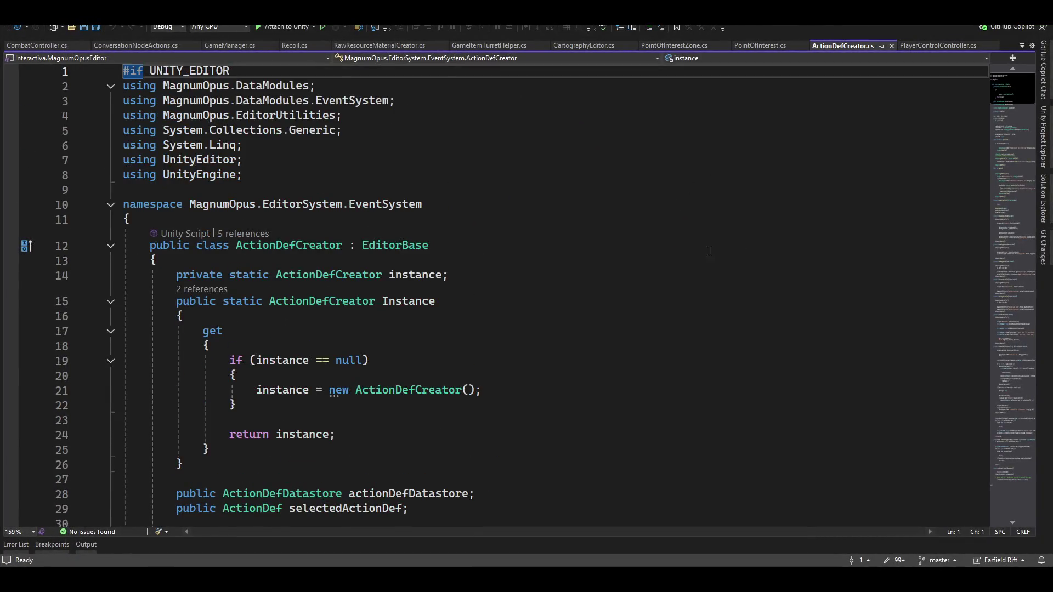
scroll(493, 114, "down", 3)
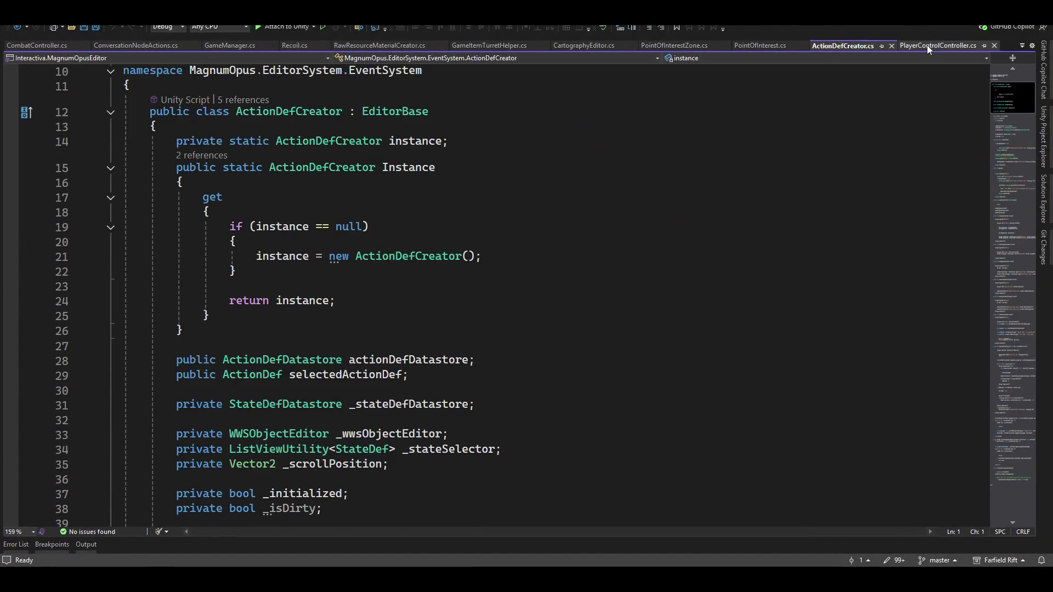
left_click(24, 48)
Jump from the ApplyCombatModeState() call in StartPrimaryAttack to its definition
scroll(344, 247, "down", 5)
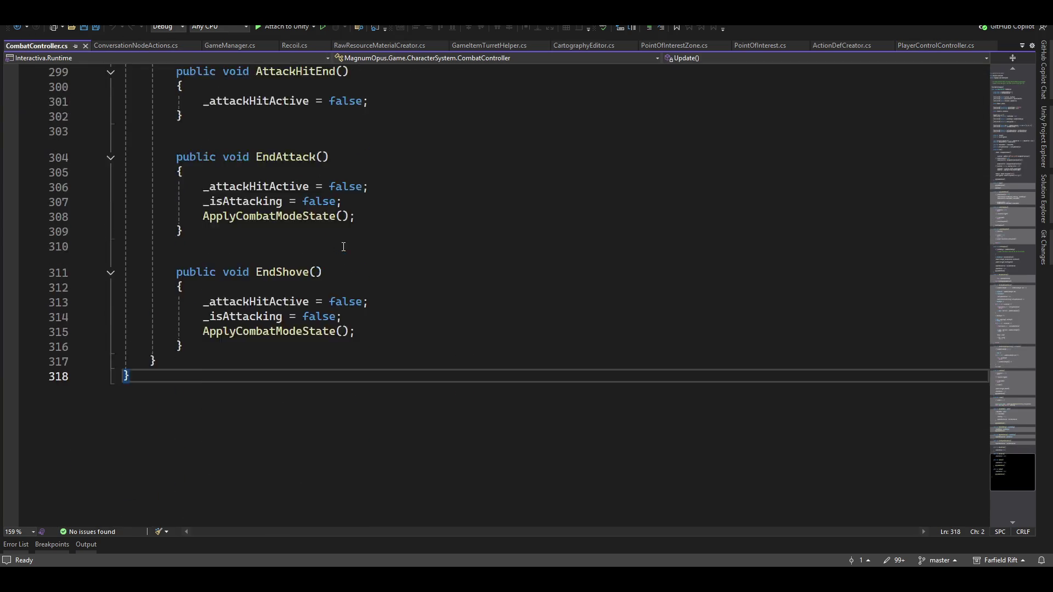
scroll(344, 246, "up", 10)
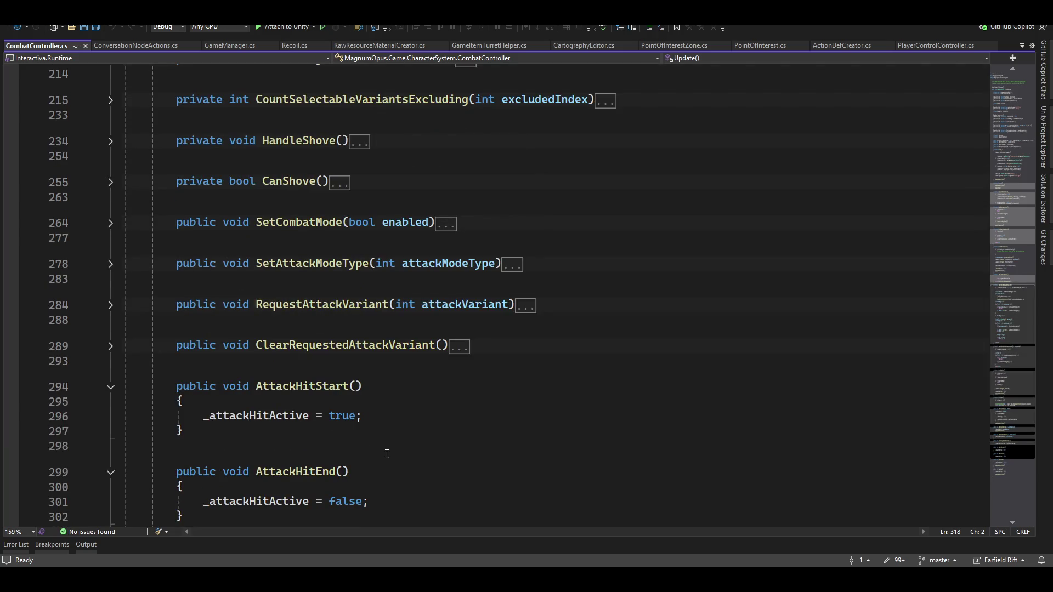
scroll(387, 455, "up", 8)
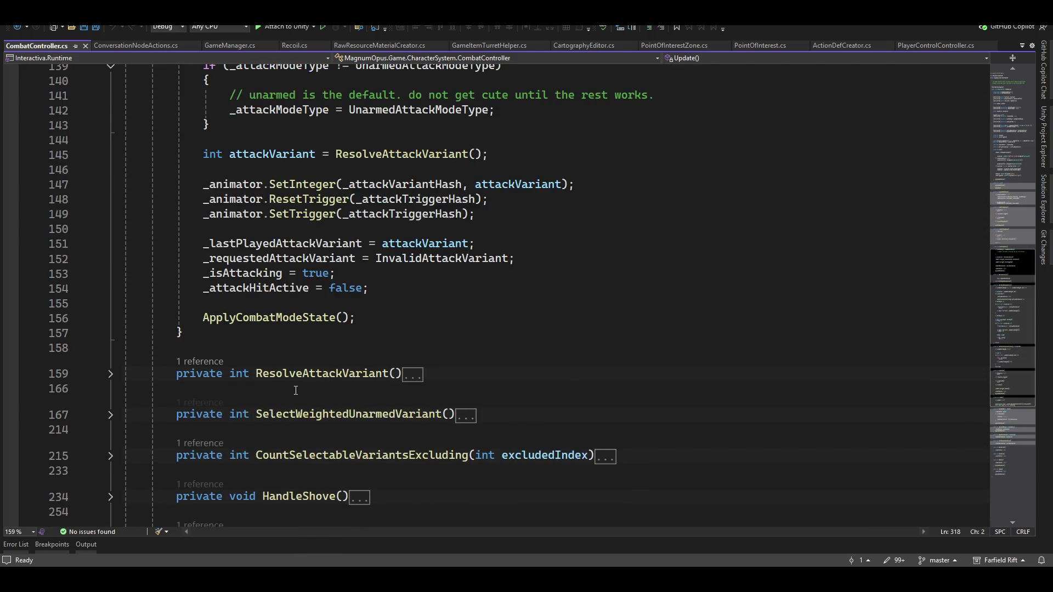
scroll(297, 390, "up", 4)
scroll(257, 343, "down", 3)
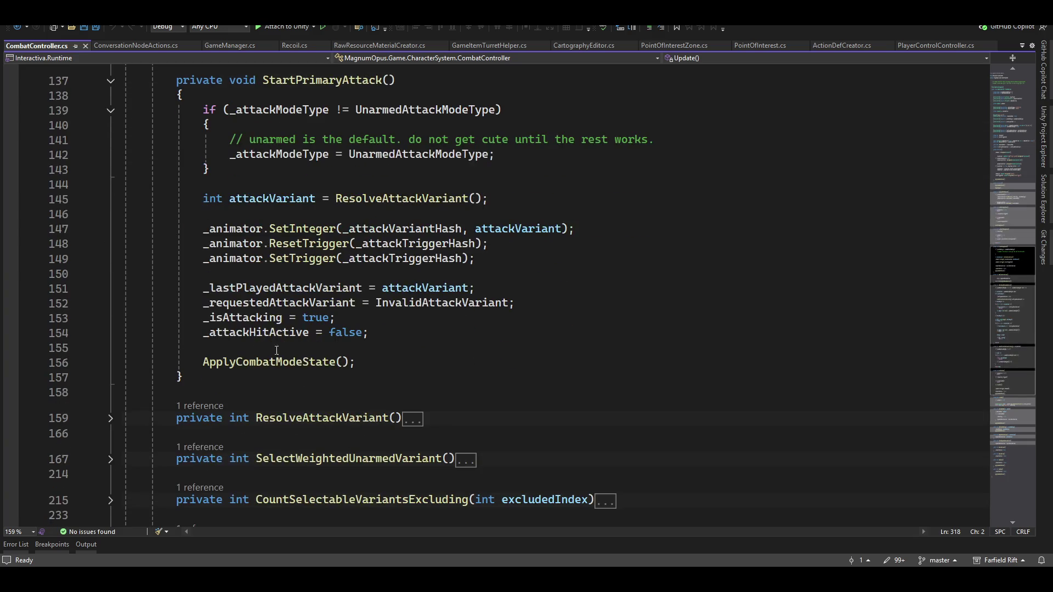
mouse_move(300, 363)
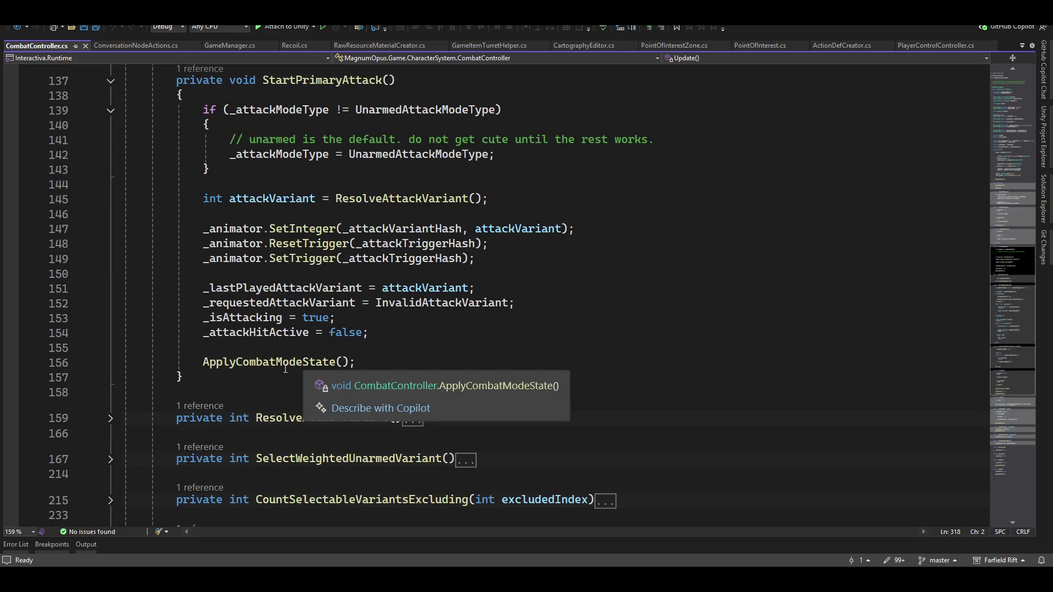
left_click(275, 362, "ctrl")
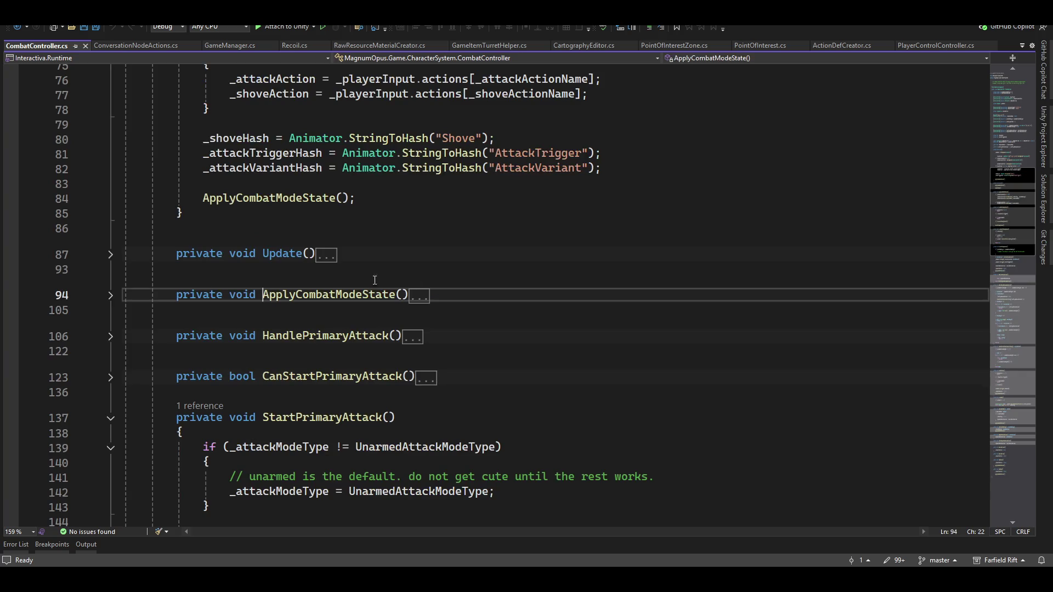
Expand the ApplyCombatModeState method and collapse StartPrimaryAttack in CombatController.cs
left_click(111, 297)
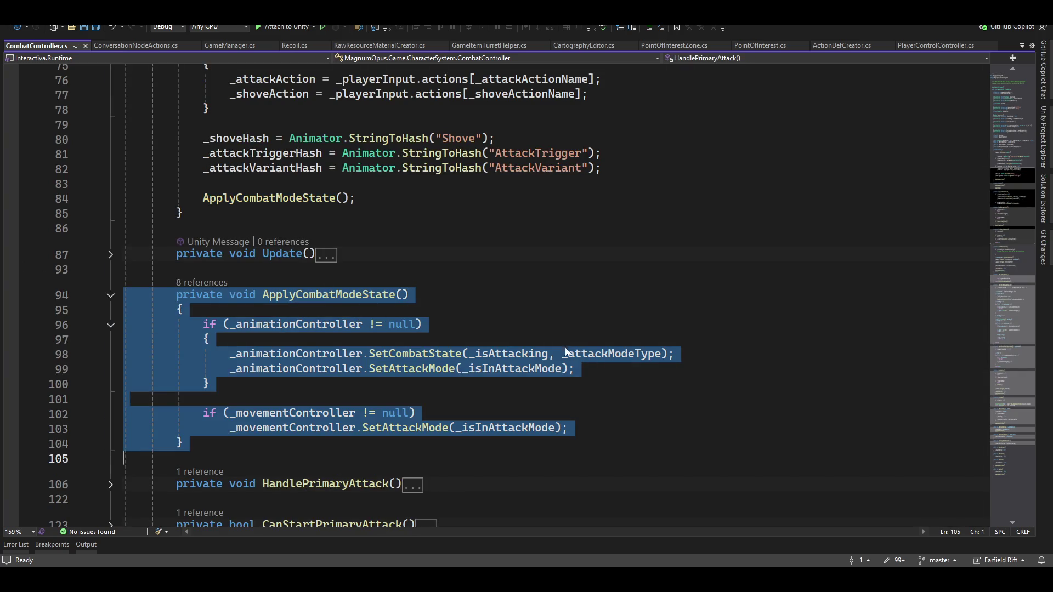
scroll(500, 380, "down", 5)
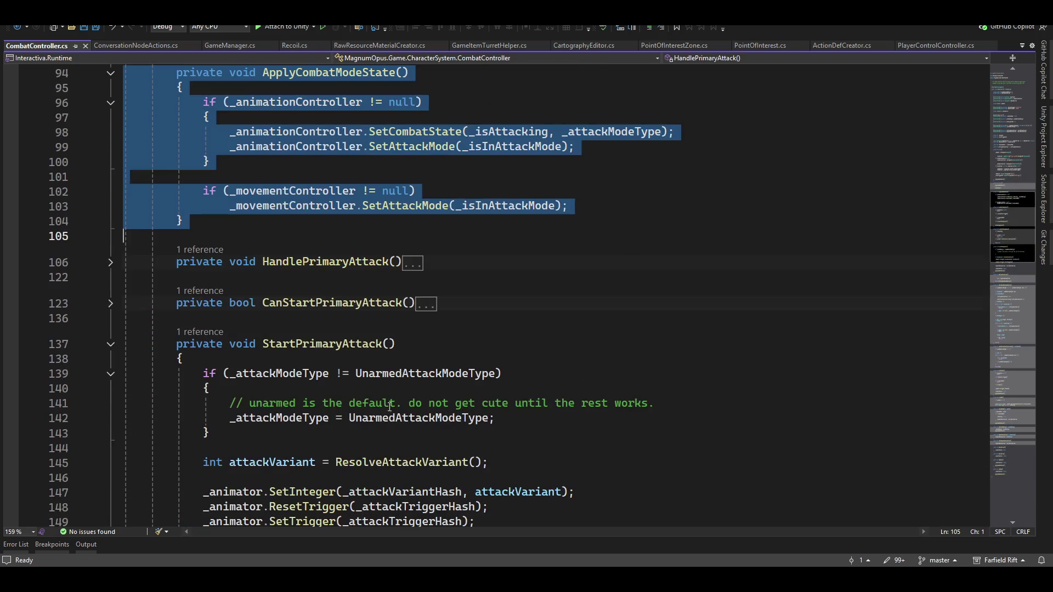
left_click(104, 350)
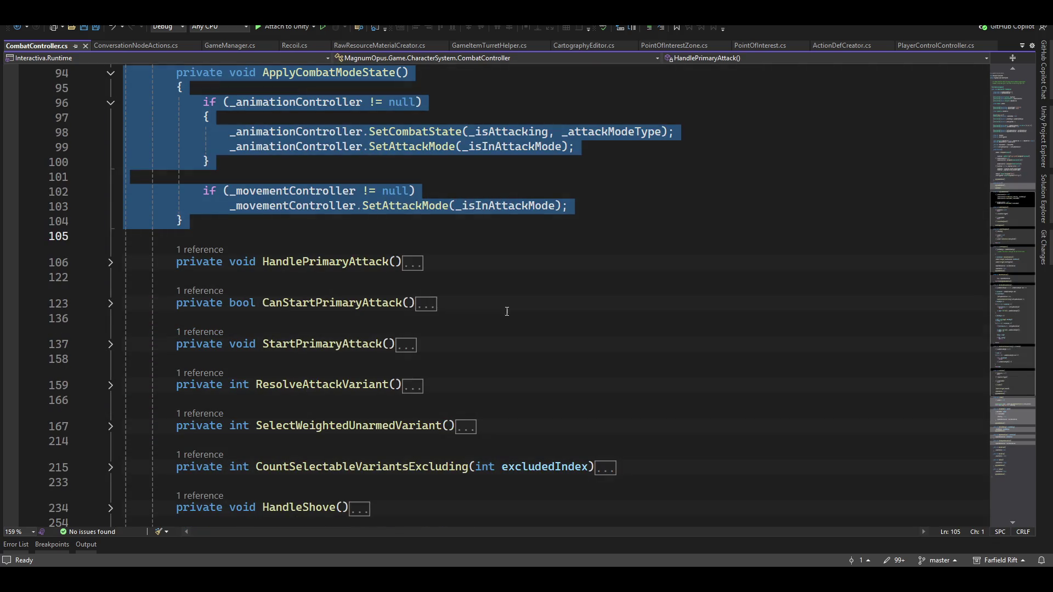
Read through the end of the script, select AttackHitStart, and return to Unity
scroll(275, 372, "down", 5)
scroll(302, 447, "down", 3)
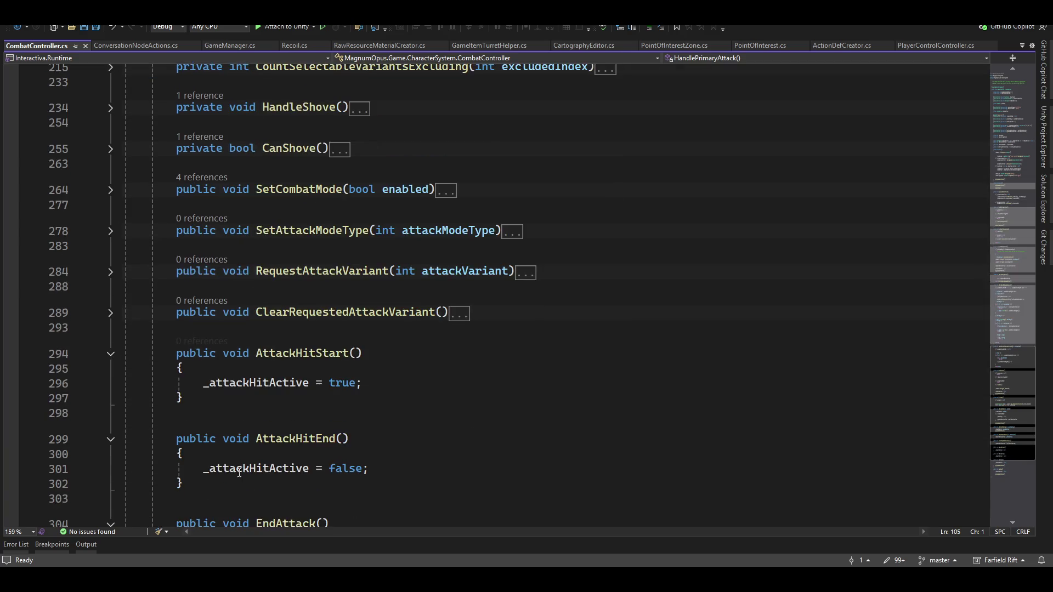
scroll(241, 399, "down", 4)
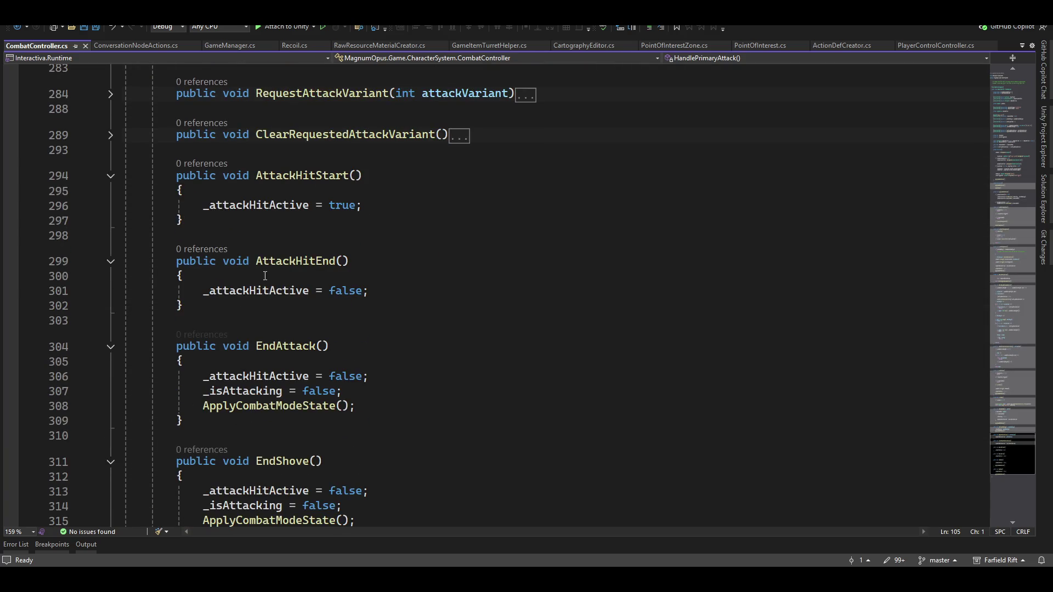
scroll(399, 326, "up", 1)
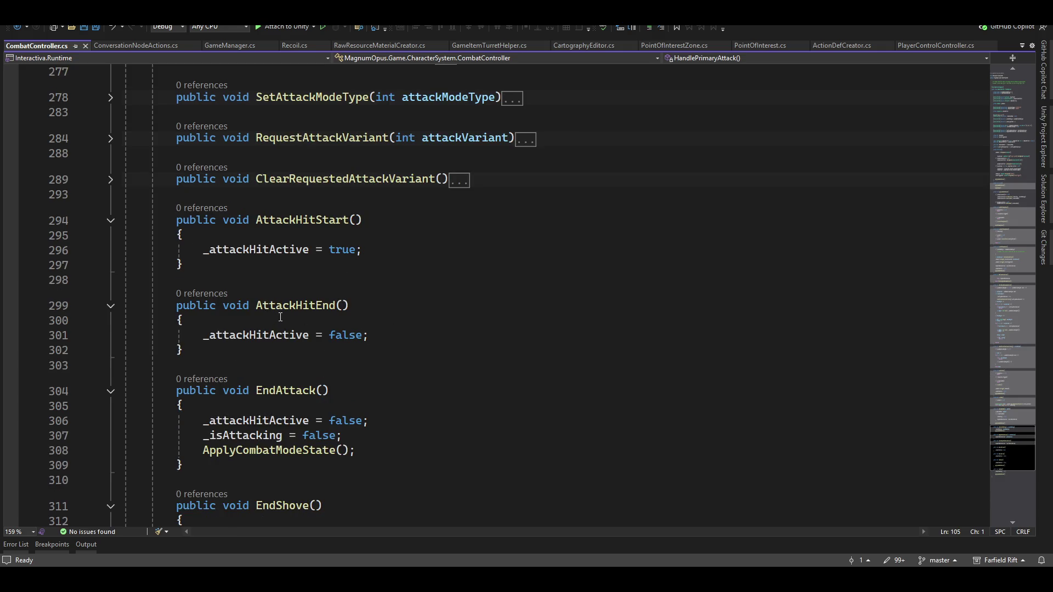
scroll(281, 317, "down", 3)
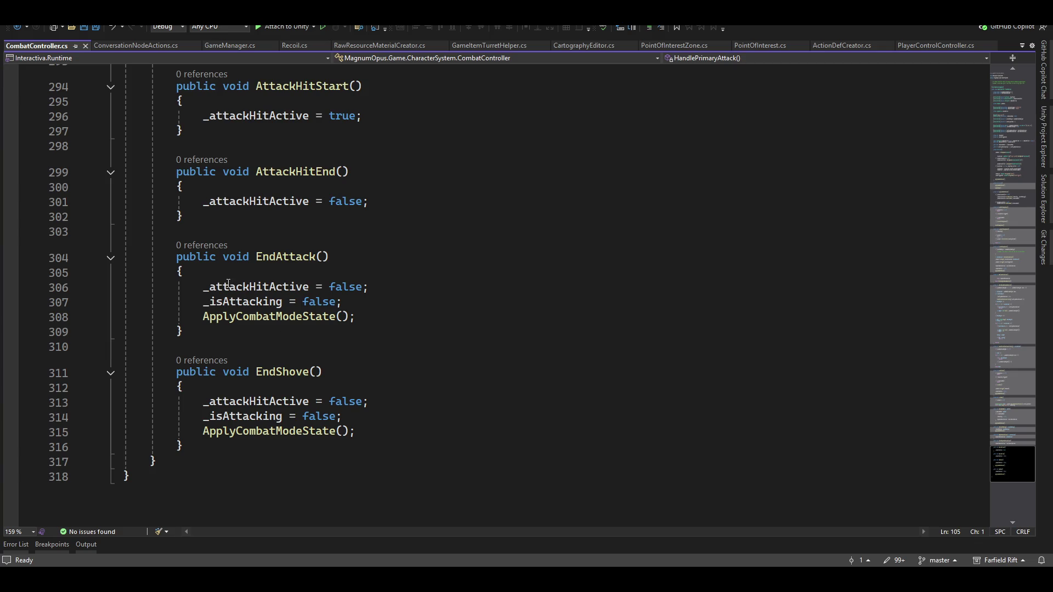
mouse_move(268, 326)
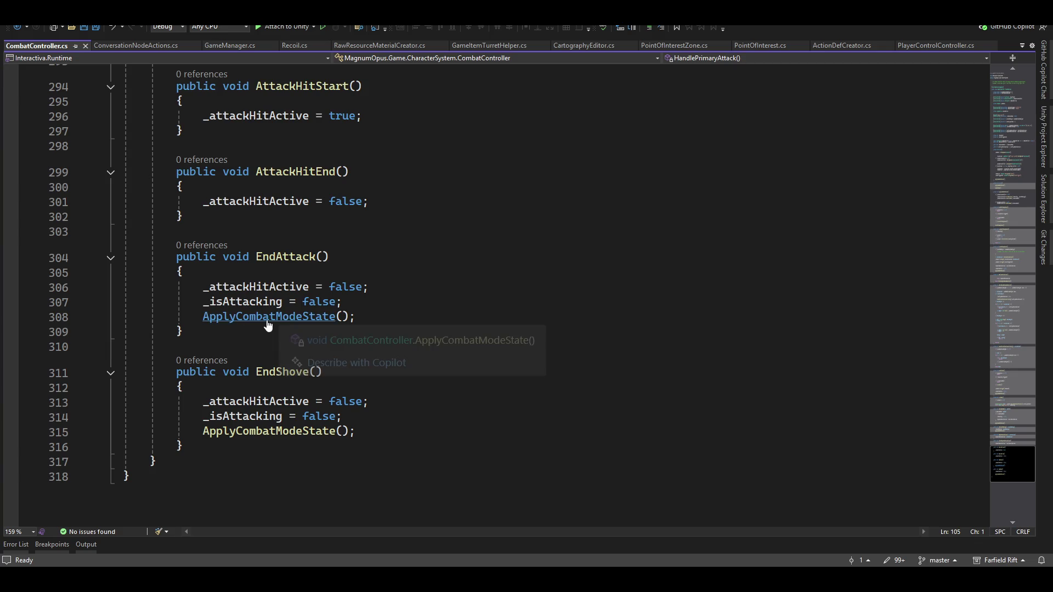
scroll(312, 313, "up", 3)
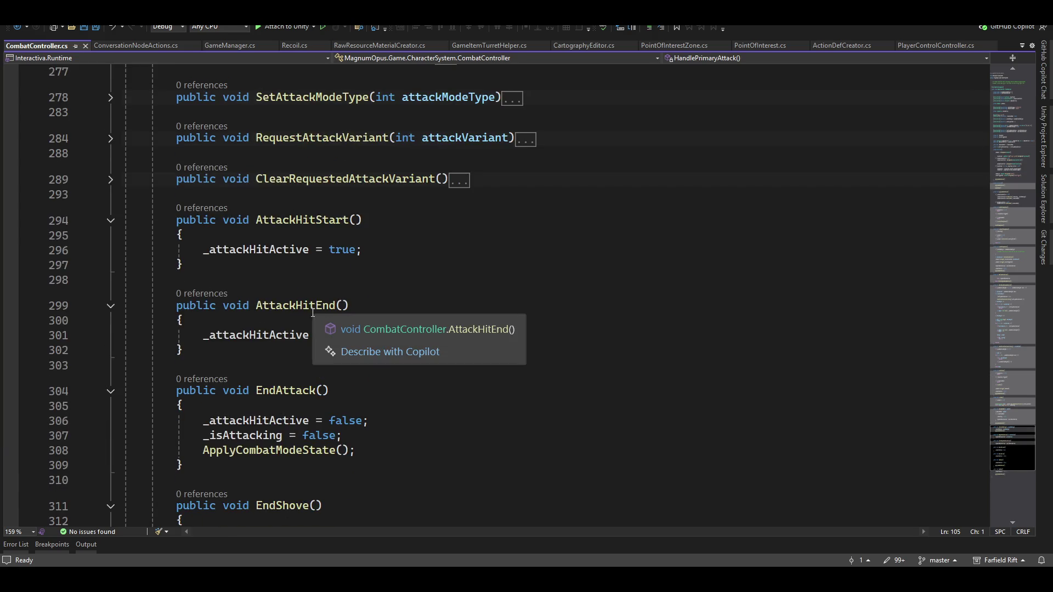
scroll(313, 312, "up", 6)
scroll(337, 325, "down", 6)
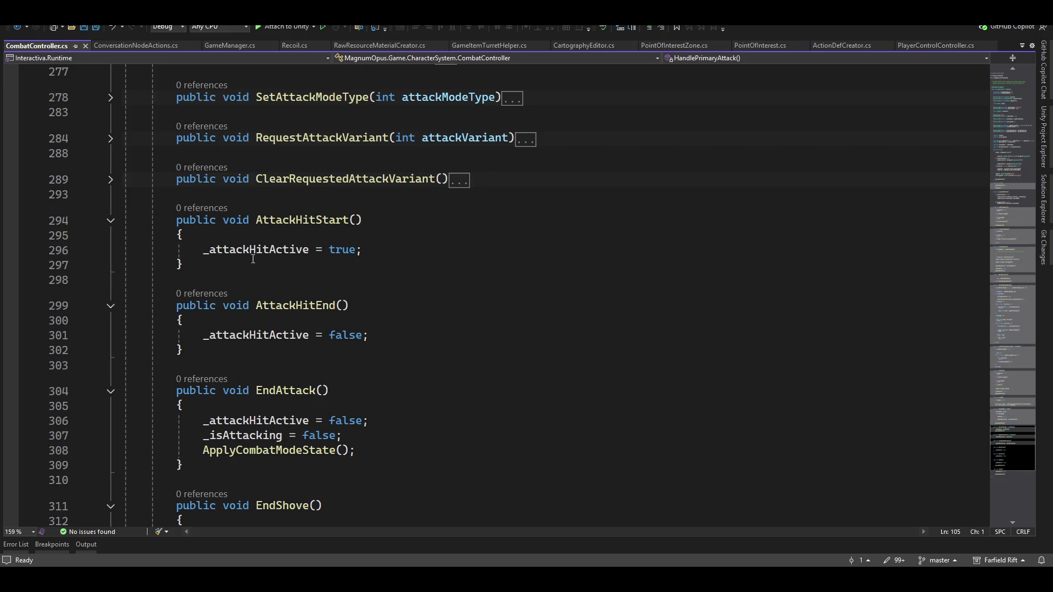
double_click(305, 220)
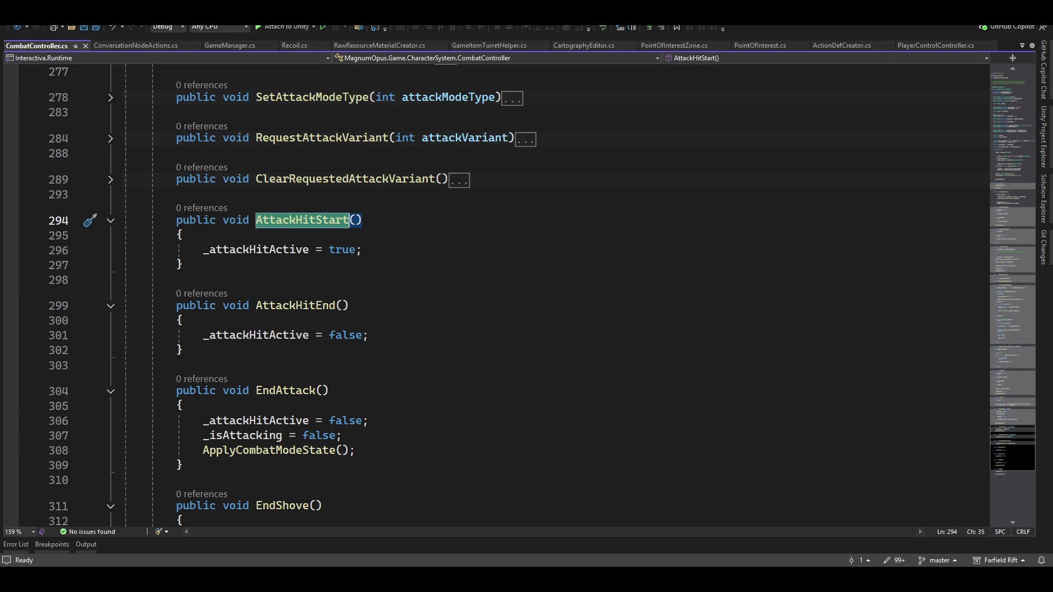
key("alt+Tab")
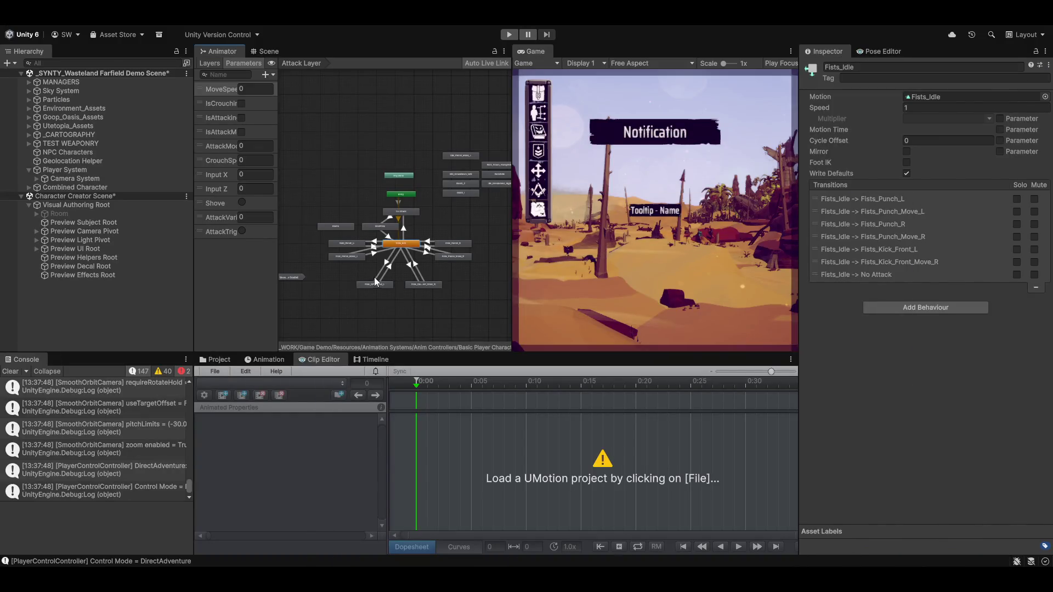
Reload umotion_humanoid project.asset from the Clip Editor's recent projects and show the Scene view
left_click(217, 372)
mouse_move(299, 427)
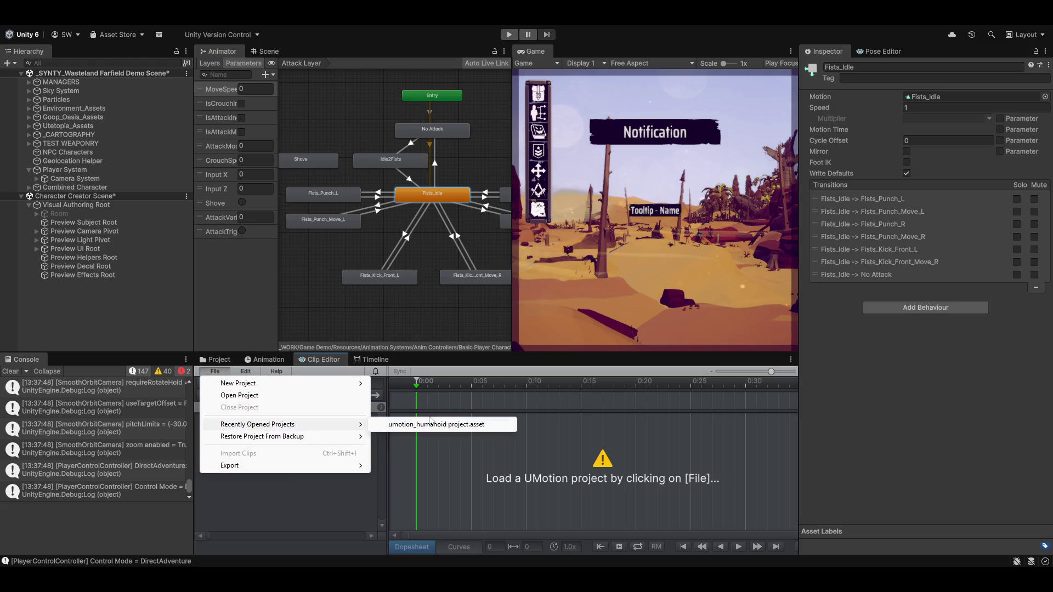
left_click(472, 427)
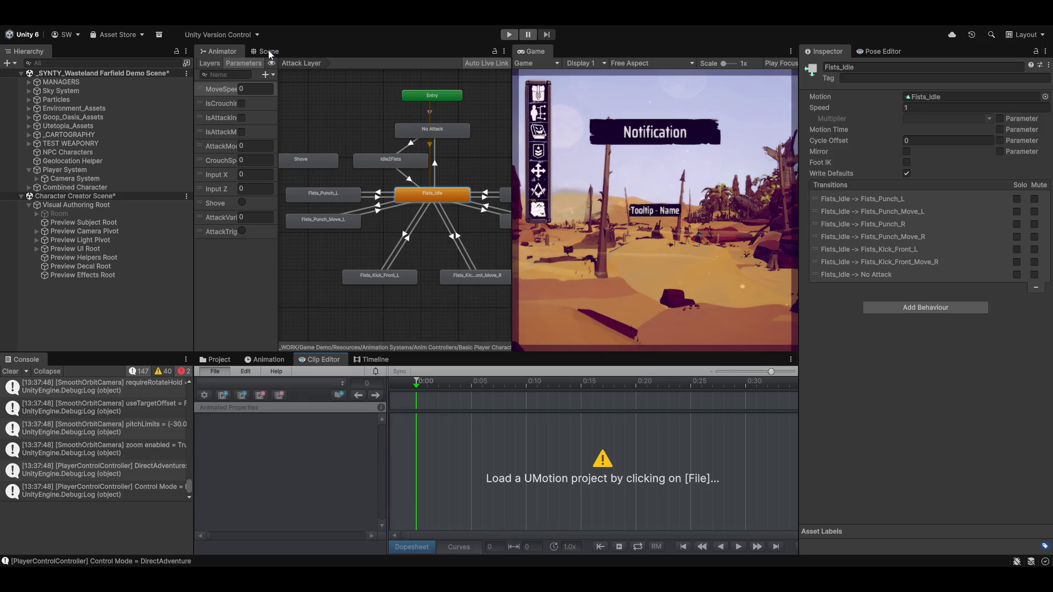
left_click(268, 50)
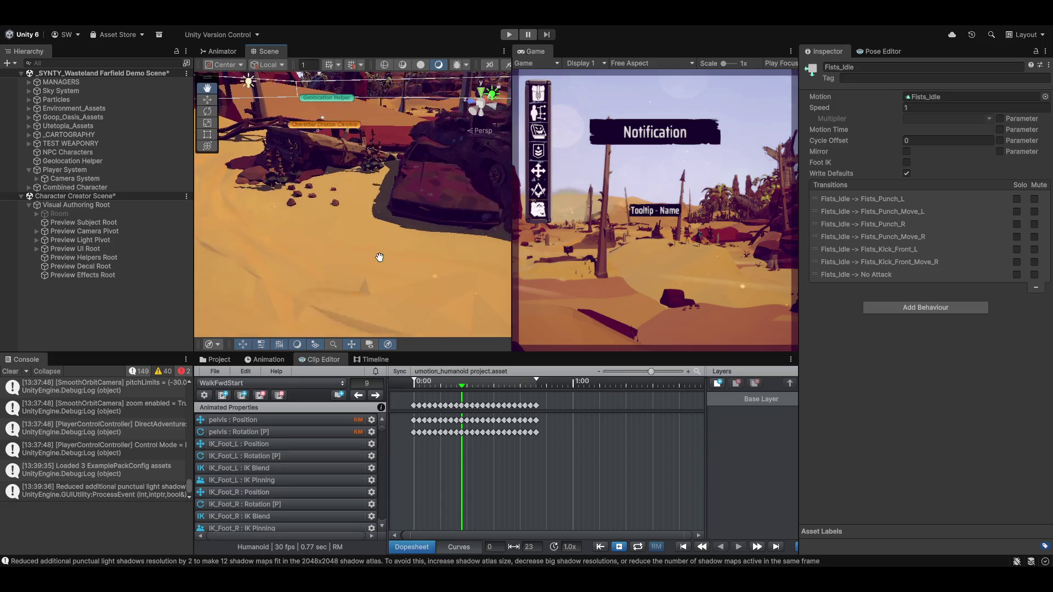
Orbit the Scene camera to the character, select her torso mesh, and widen the Scene view
mouse_move(258, 248)
left_mouse_down()
mouse_move(333, 274)
mouse_move(391, 184)
left_mouse_up()
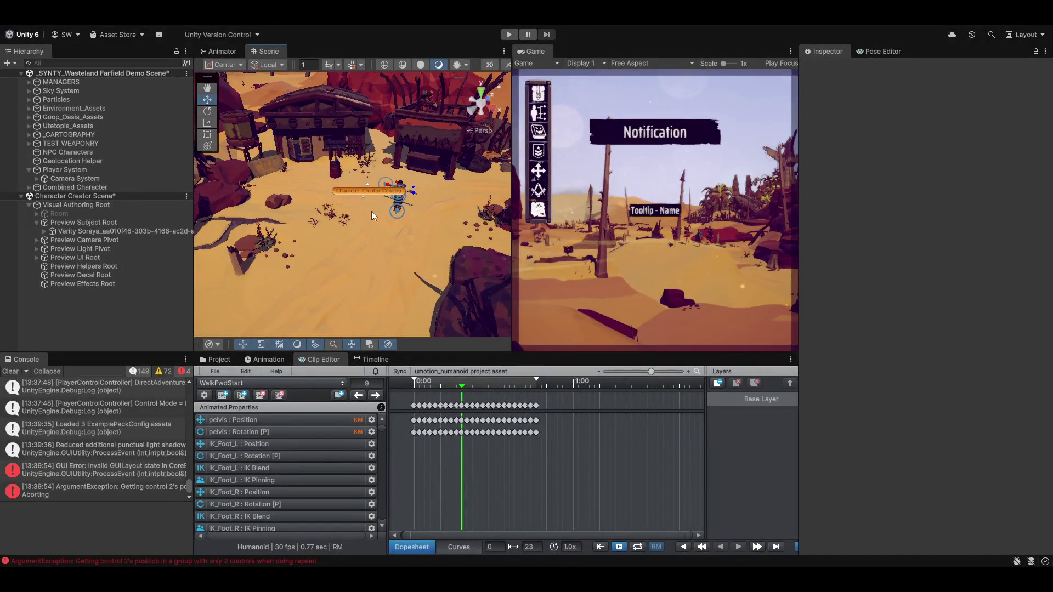
mouse_move(371, 212)
left_mouse_down()
mouse_move(416, 195)
mouse_move(423, 201)
mouse_move(387, 215)
mouse_move(448, 215)
mouse_move(413, 220)
left_mouse_up()
left_click(364, 242)
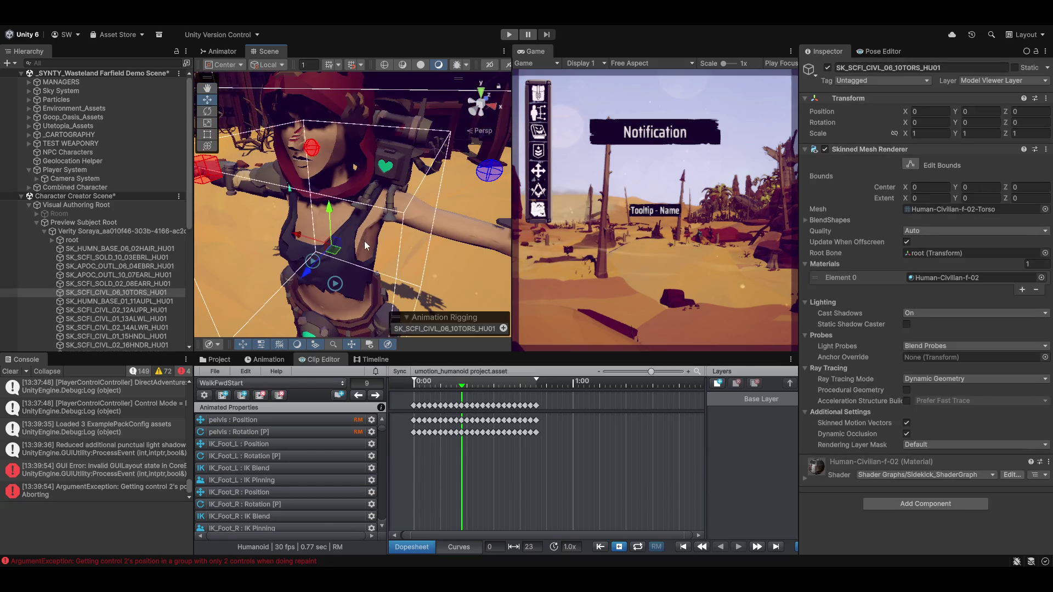
left_click_drag(513, 121, 597, 119)
mouse_move(603, 77)
left_mouse_down()
mouse_move(694, 94)
mouse_move(502, 93)
left_mouse_up()
Dock the Game view as a tab beside Scene and select the Verity Soraya root
mouse_move(521, 51)
left_mouse_down()
mouse_move(416, 63)
mouse_move(307, 51)
left_mouse_up()
left_click(268, 51)
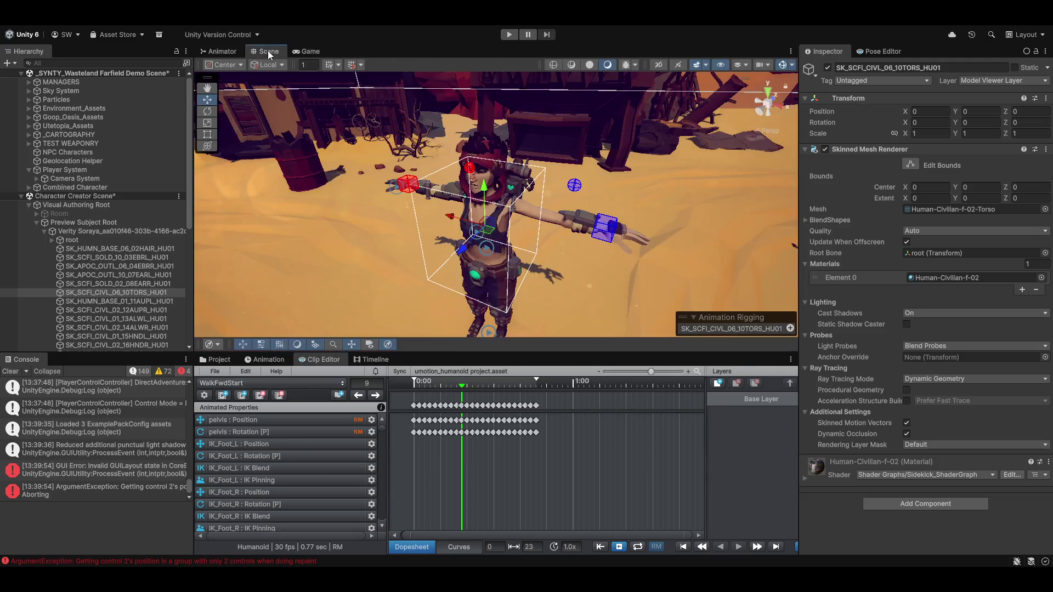
left_click_drag(457, 190, 461, 200)
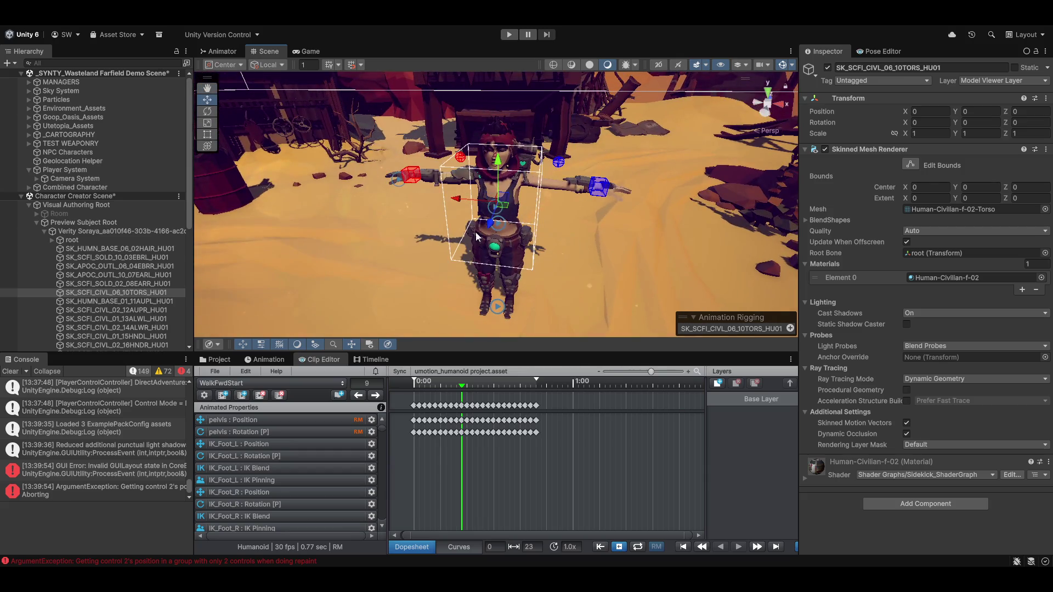
left_click(82, 231)
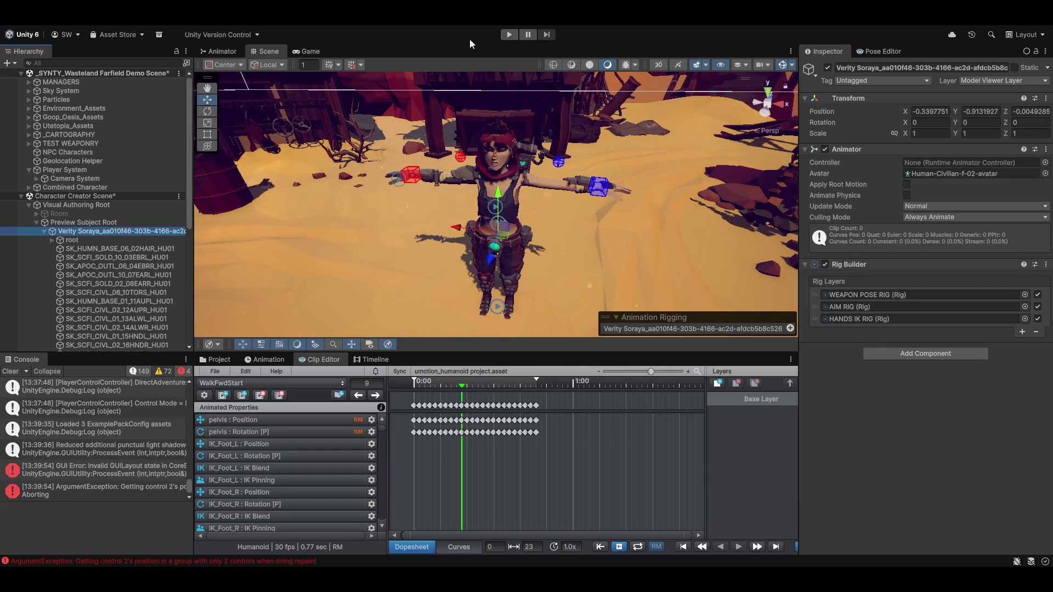
left_click(420, 27)
Open the BzSoft Ragdoll helper and create ragdoll colliders on the character
mouse_move(471, 97)
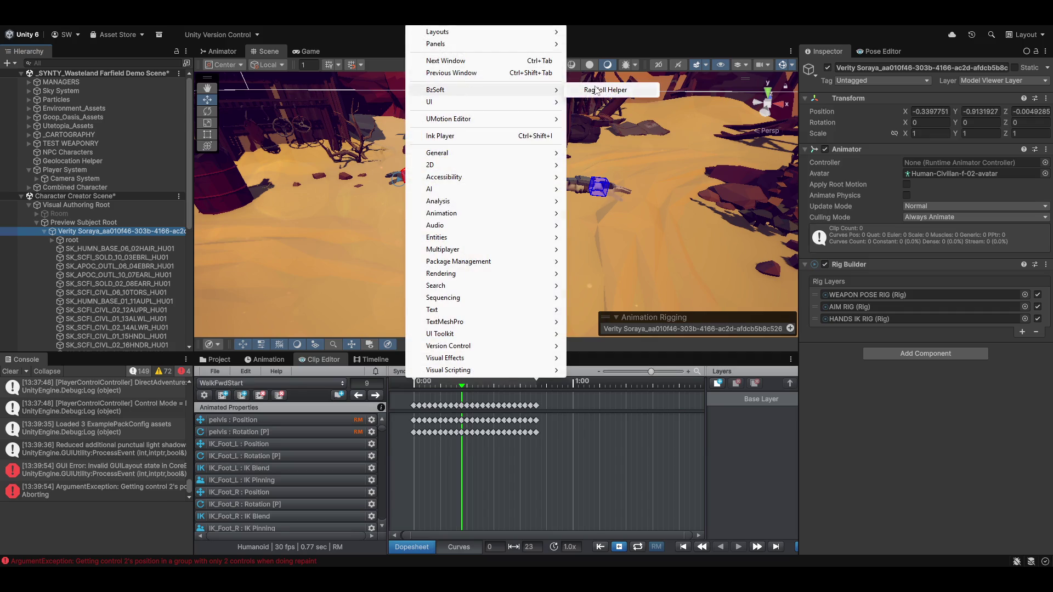
left_click(608, 90)
left_click(648, 313)
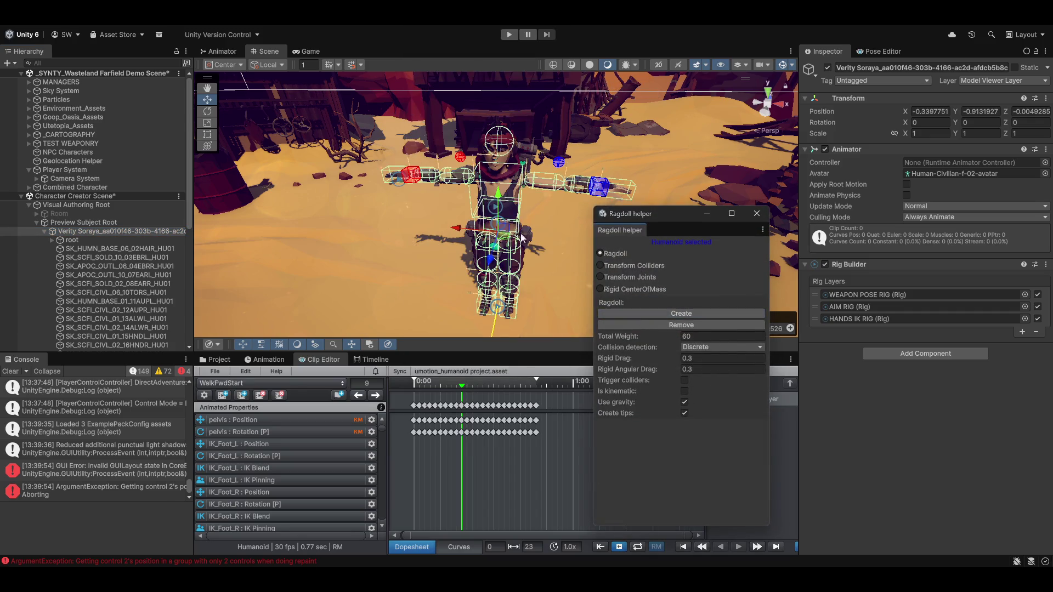
Assign SK_BaseModelAvatar as the Animator's Avatar, close the Ragdoll helper, and clear the Console
left_click(976, 173)
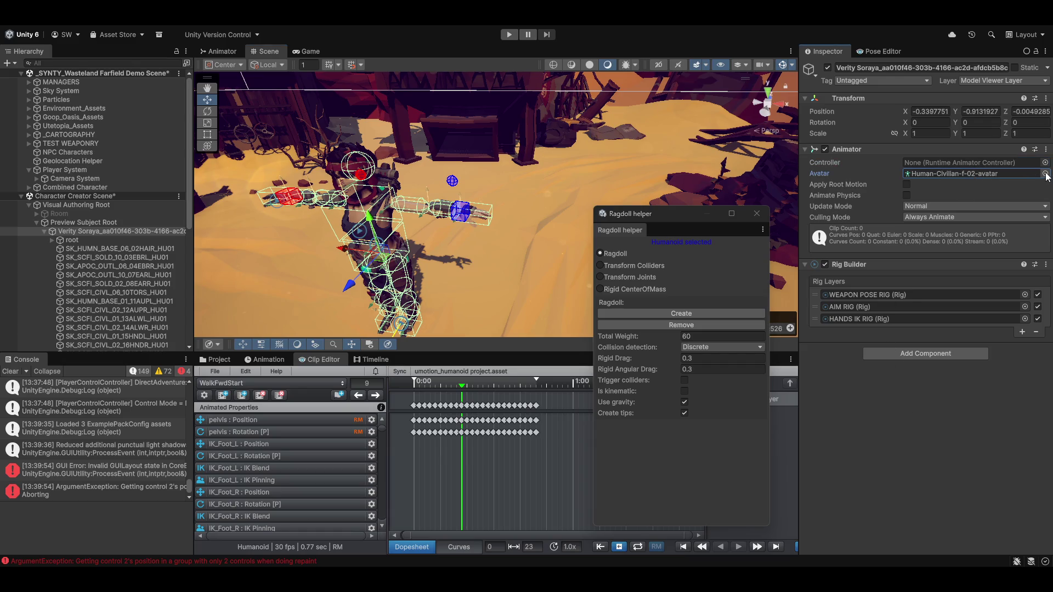
left_click(1045, 173)
type("sk")
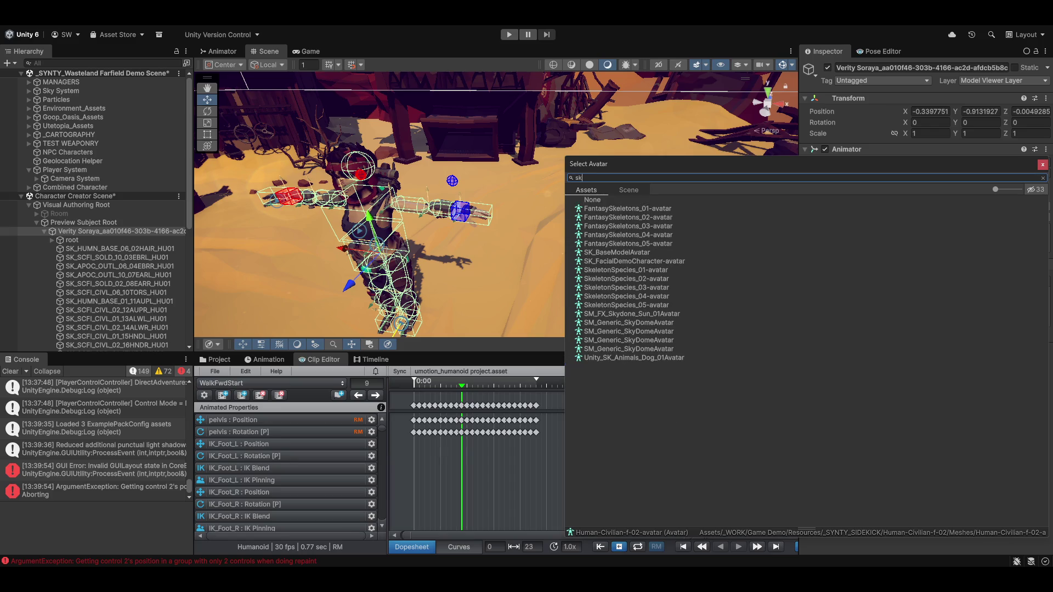
type("_")
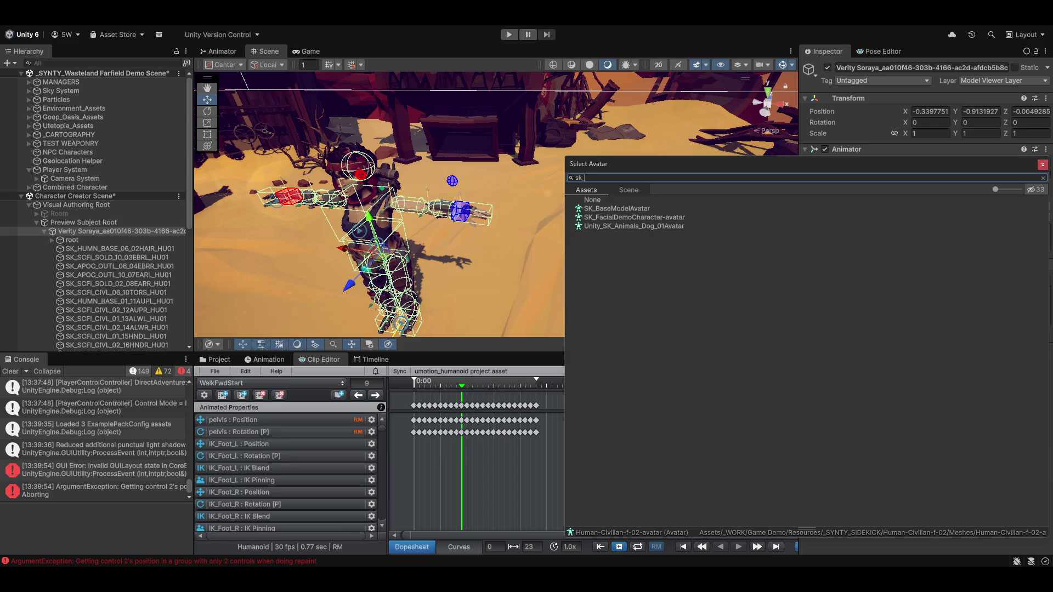
double_click(625, 209)
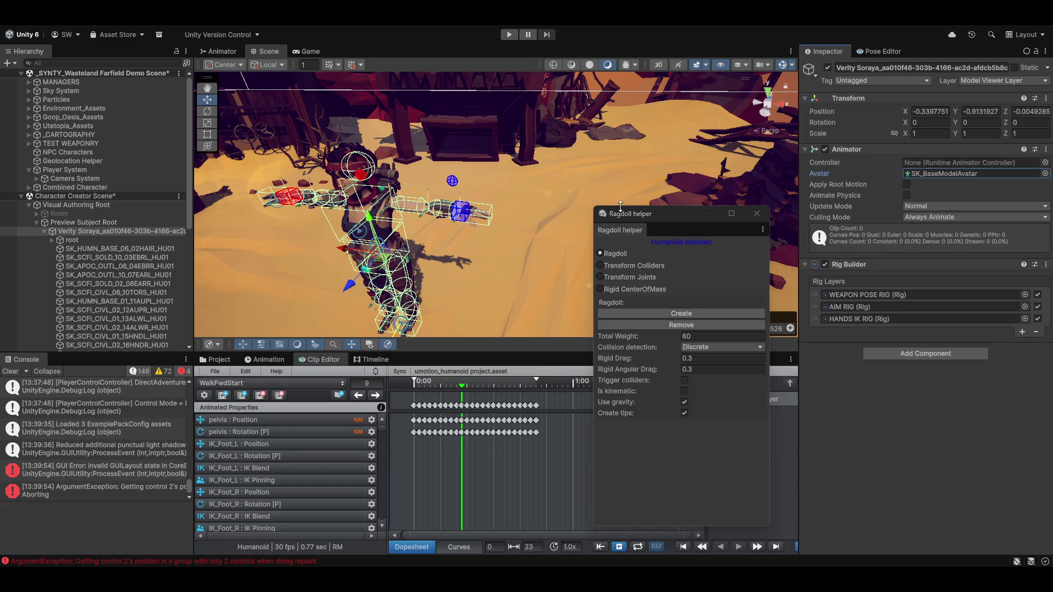
left_click(758, 214)
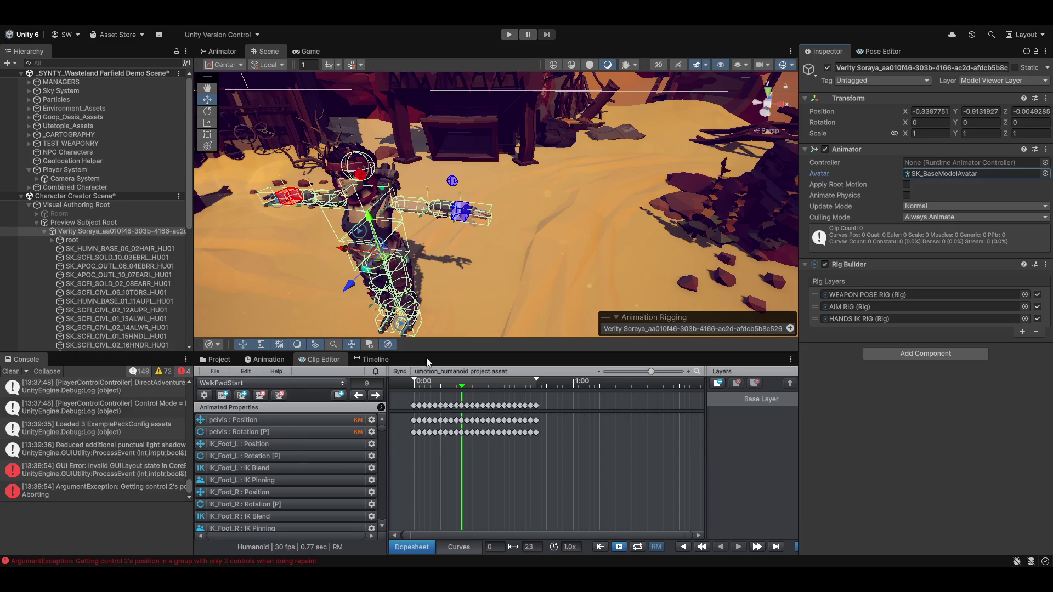
left_click(10, 371)
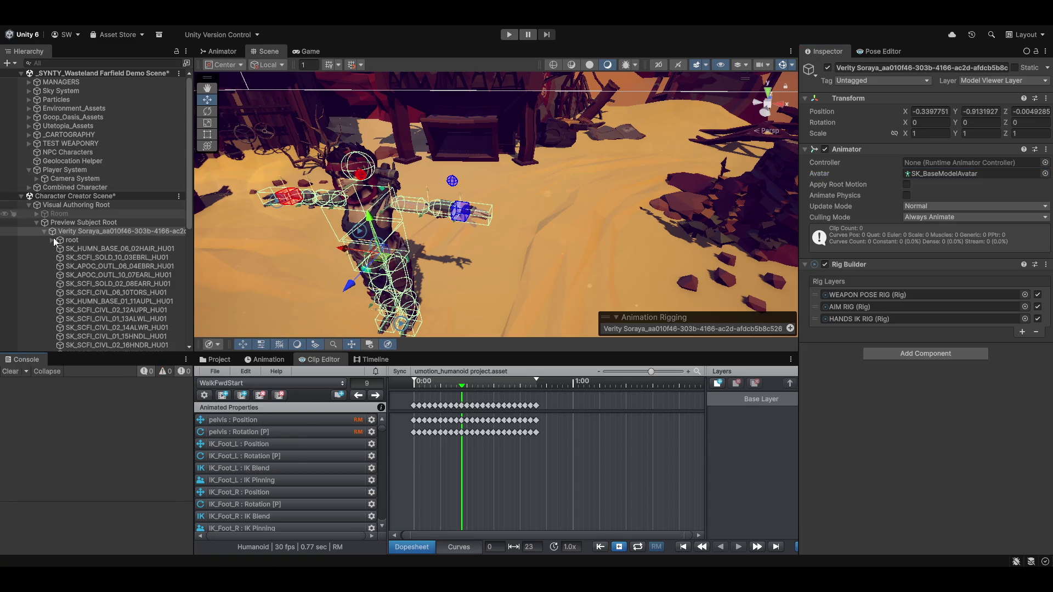
Set the Animator Controller to Basic Player Character Animator Controller, then bring up the clip list
left_click(1046, 163)
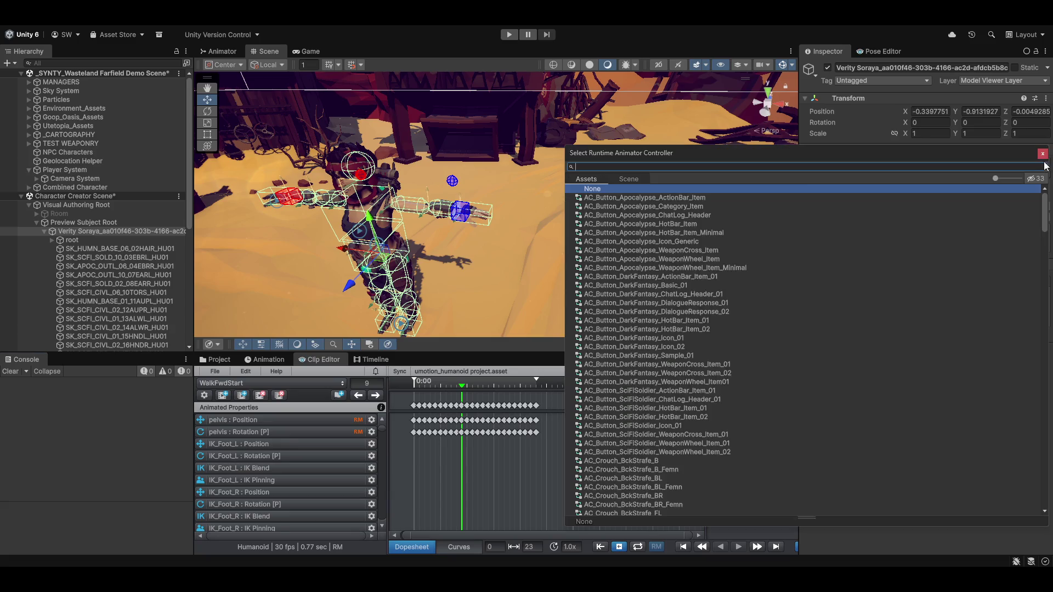
type("basic")
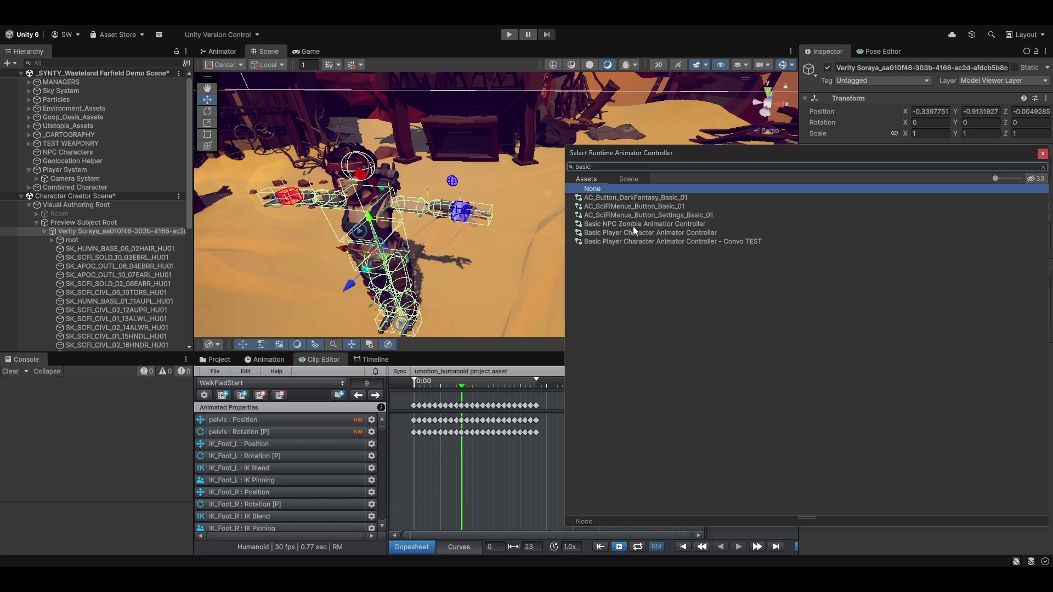
double_click(667, 232)
mouse_move(526, 201)
left_mouse_down()
mouse_move(546, 207)
mouse_move(552, 195)
left_mouse_up()
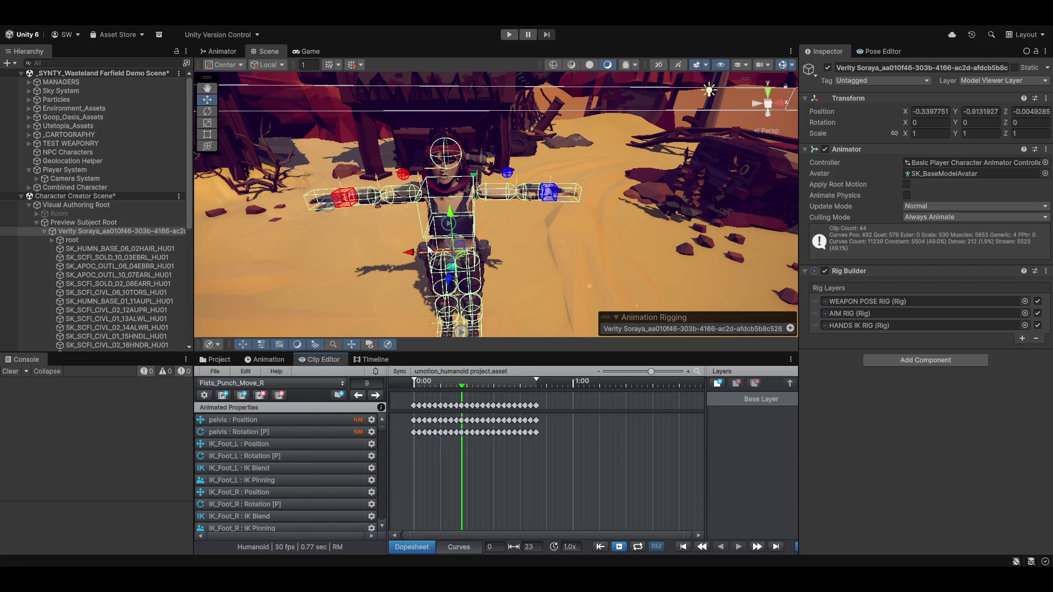
key("space")
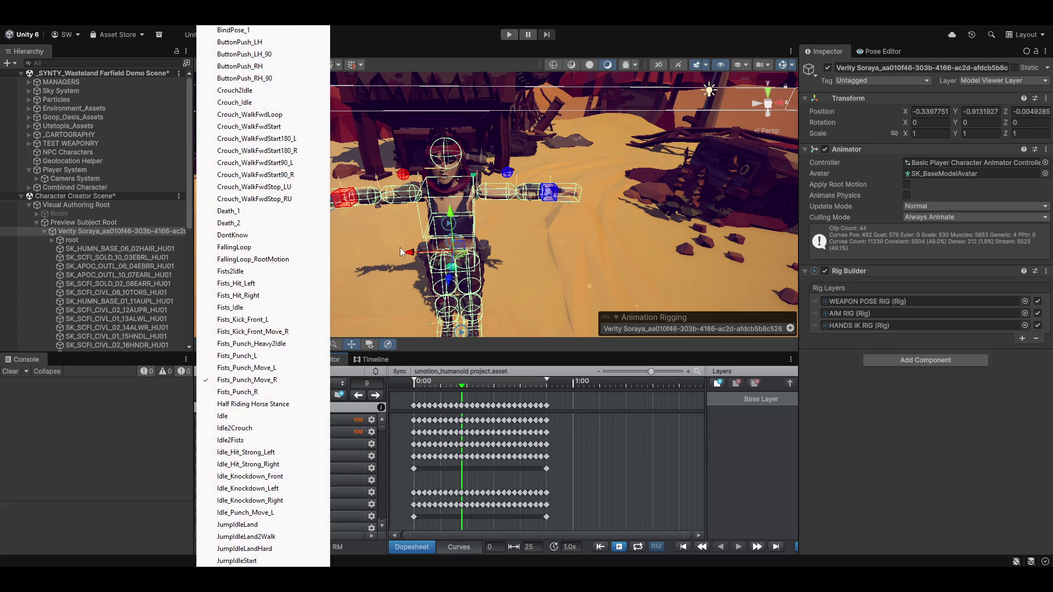
Load Verity Soraya into the UMotion Pose Editor in Pose Mode, dismissing the missing-bones warning
left_click(423, 248)
mouse_move(423, 248)
left_mouse_down()
mouse_move(520, 234)
mouse_move(412, 319)
left_mouse_up()
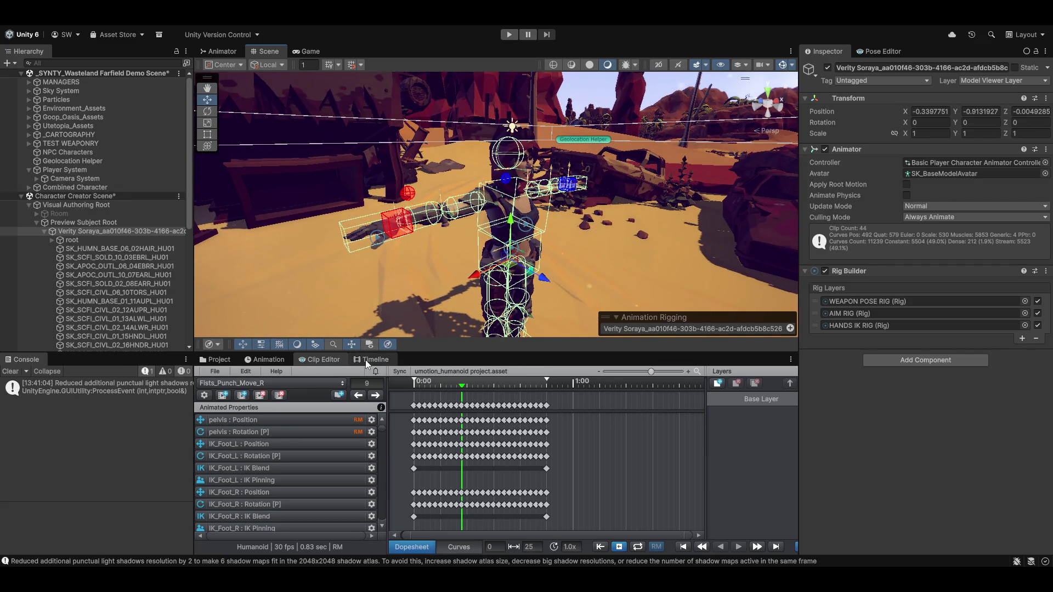
left_click(880, 51)
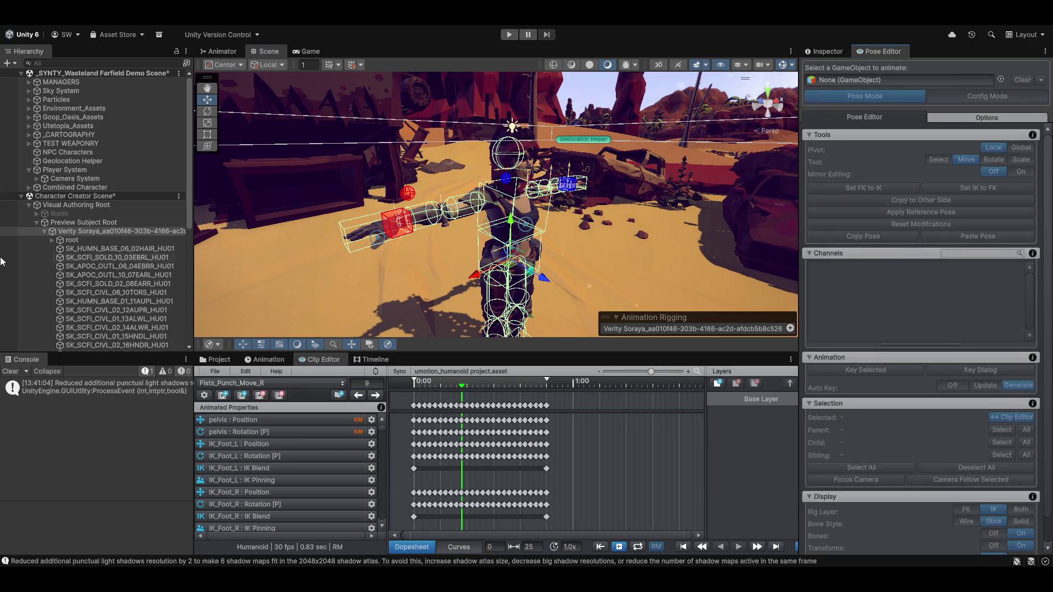
left_click(71, 232)
left_click(857, 95)
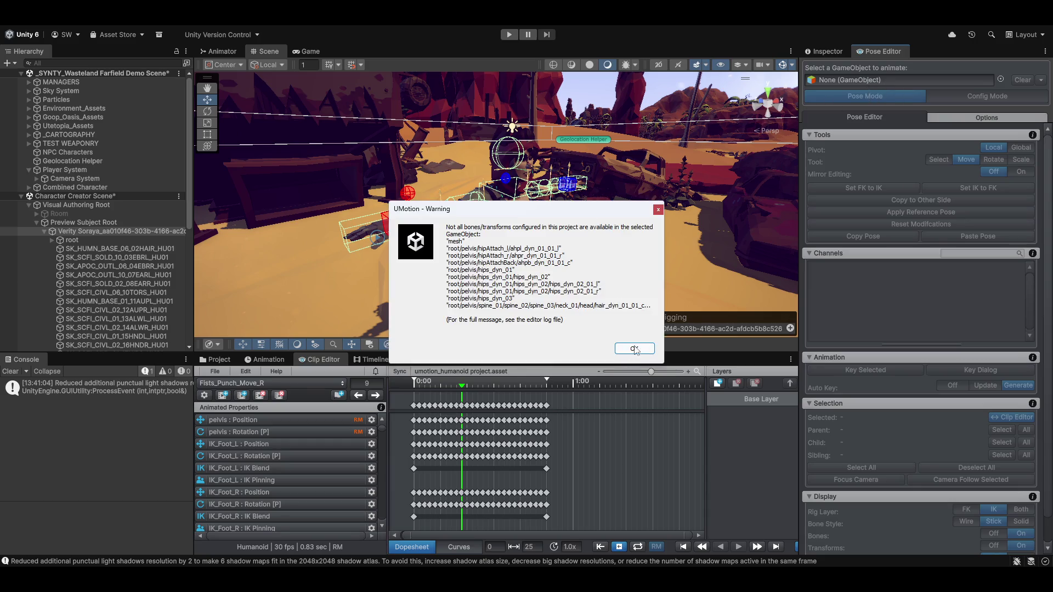
left_click(635, 351)
Frame the character, scrub the punch clip back a few frames, and select the left hand IK cube
mouse_move(608, 222)
left_mouse_down()
mouse_move(427, 235)
mouse_move(436, 209)
mouse_move(459, 205)
mouse_move(477, 225)
mouse_move(414, 237)
left_mouse_up()
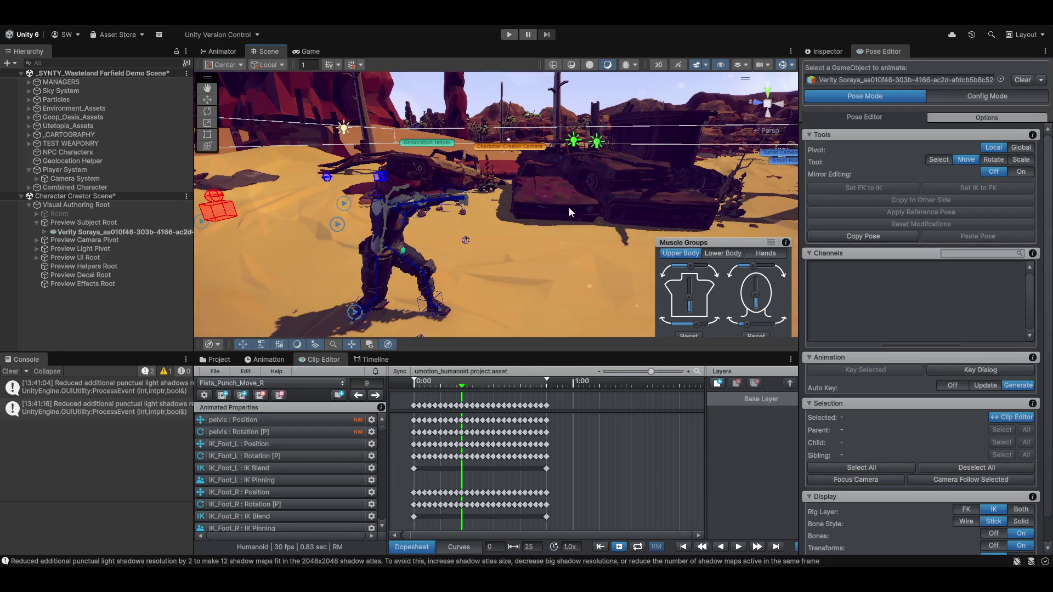
left_click_drag(349, 177, 459, 196)
mouse_move(464, 388)
left_mouse_down()
mouse_move(400, 387)
mouse_move(445, 386)
mouse_move(462, 371)
left_mouse_up()
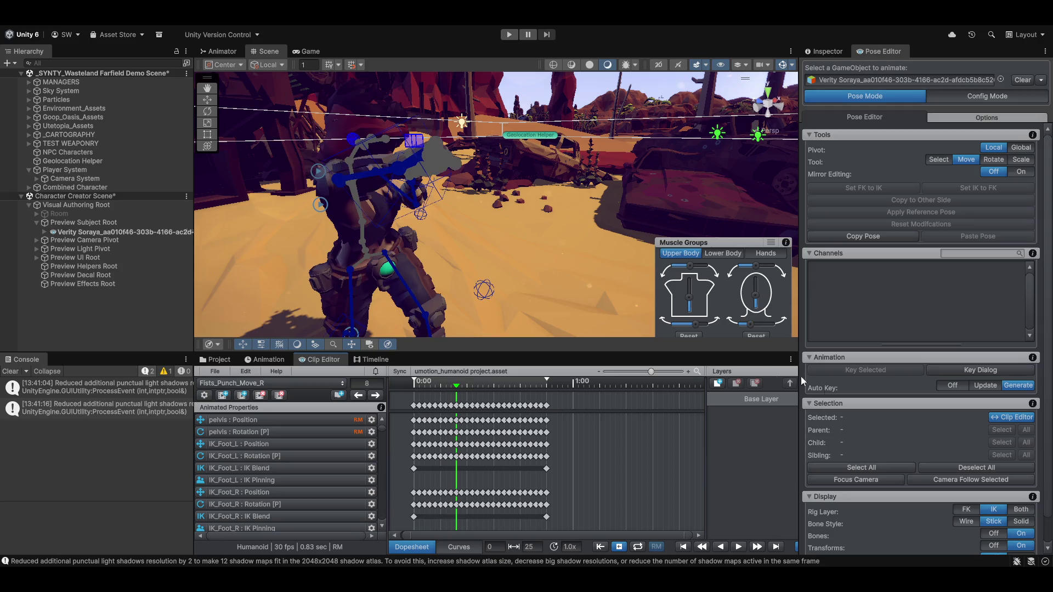
scroll(905, 443, "down", 2)
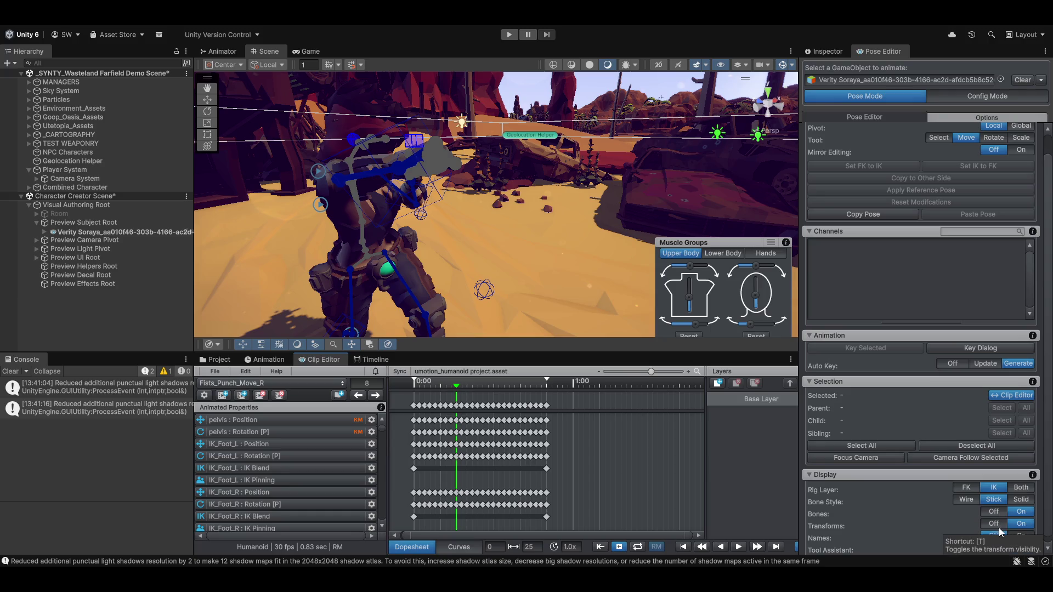
scroll(962, 524, "down", 1)
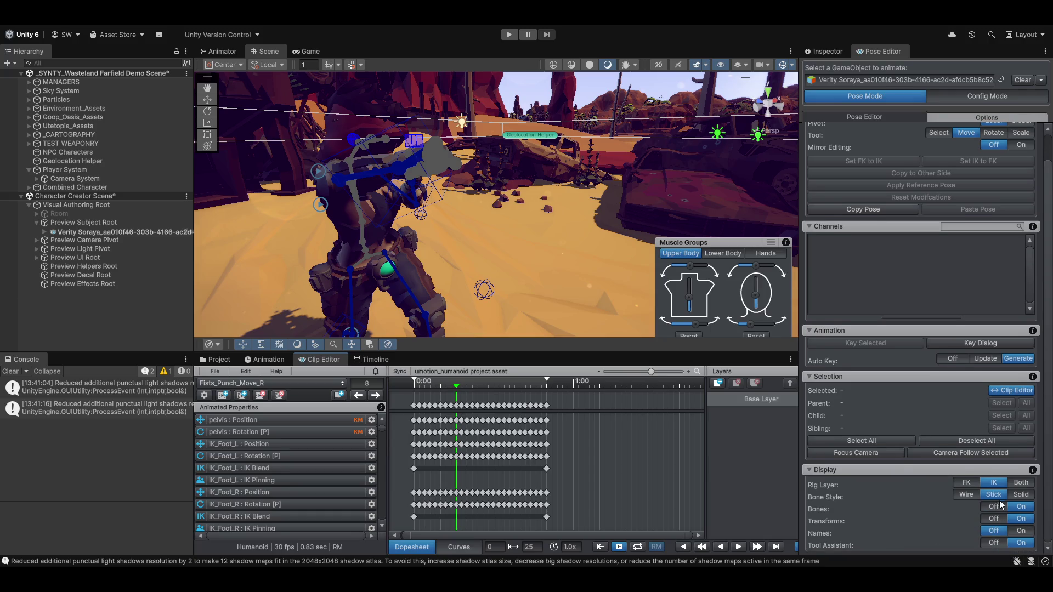
left_click_drag(527, 260, 538, 275)
left_click(327, 228)
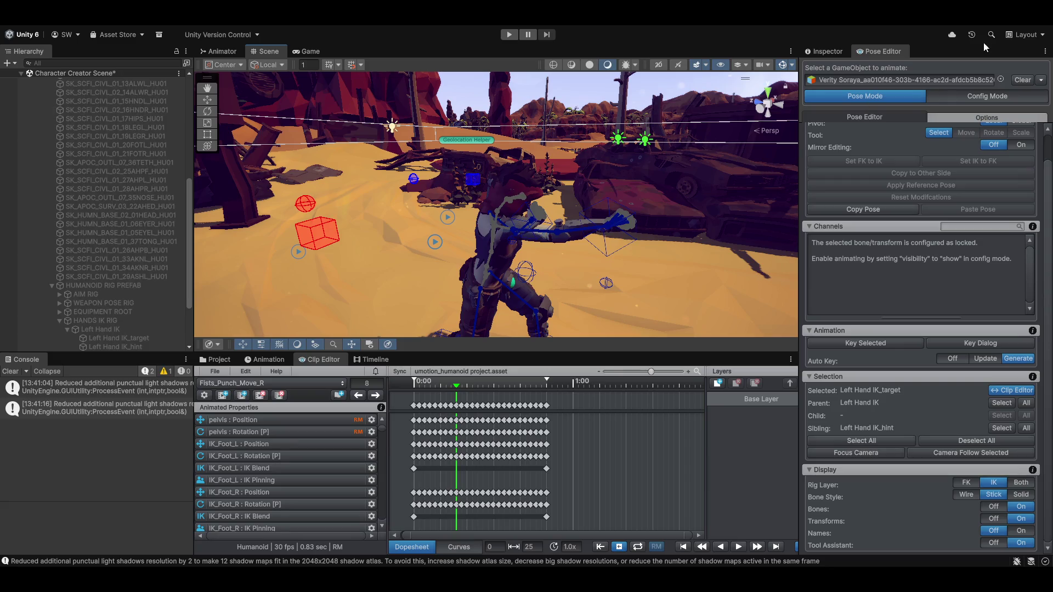
Switch the Pose Editor to Config Mode and inspect the right and left hand IK targets
left_click(992, 94)
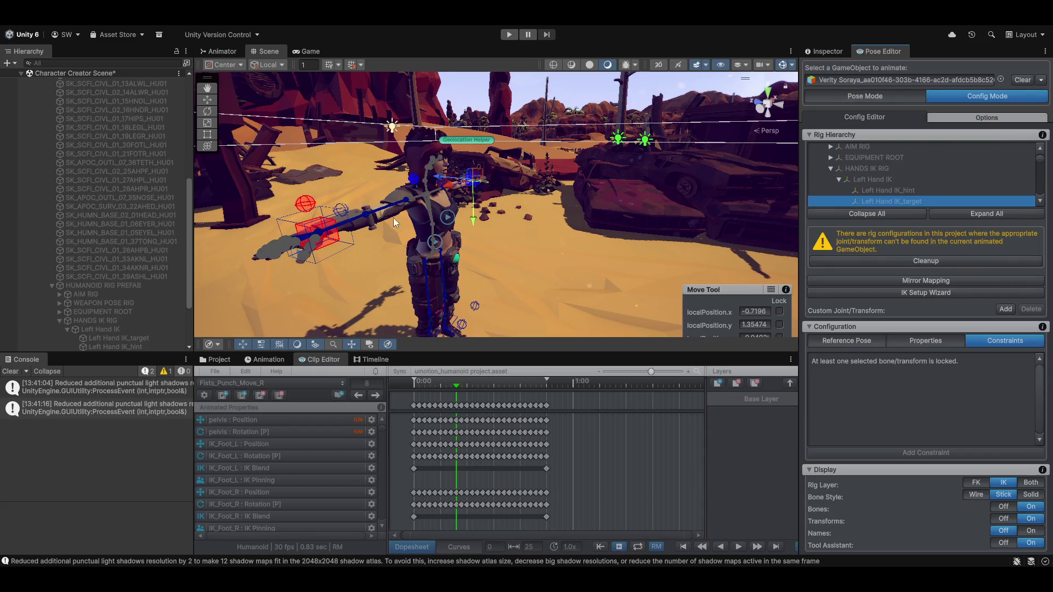
left_click(328, 249)
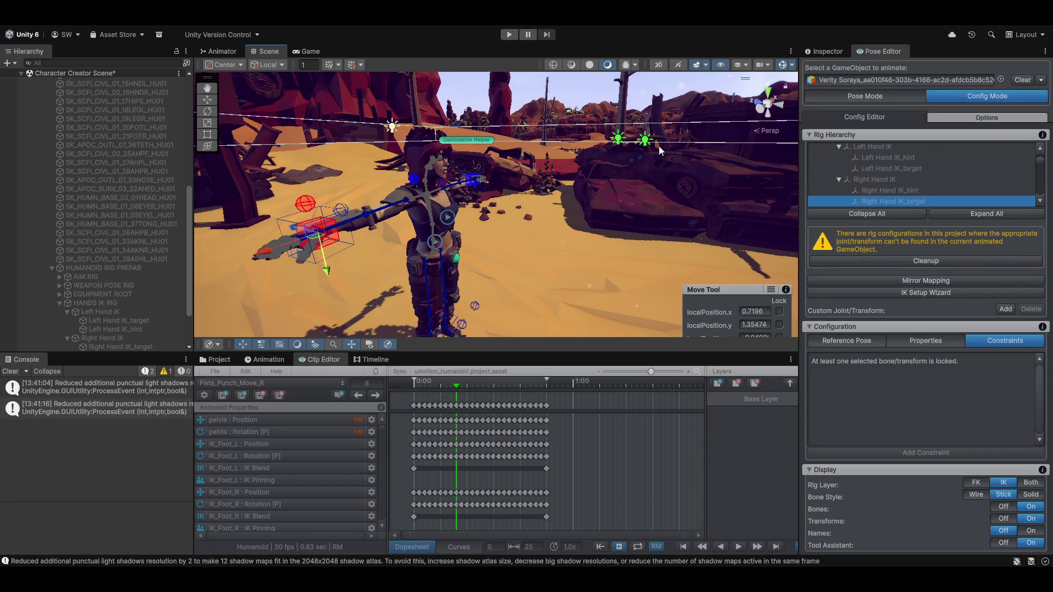
scroll(94, 253, "down", 3)
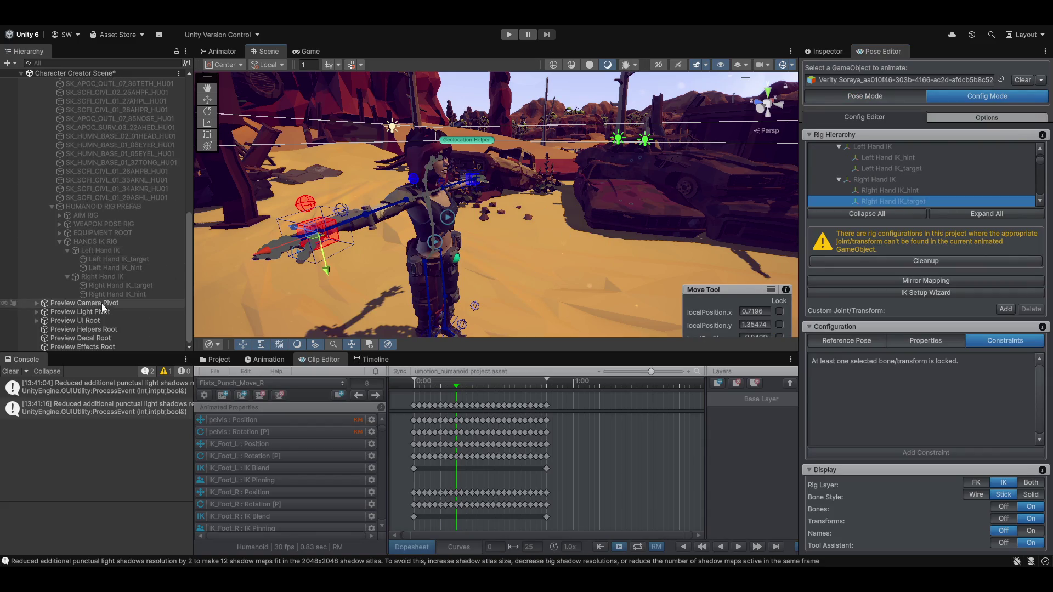
left_click(107, 260)
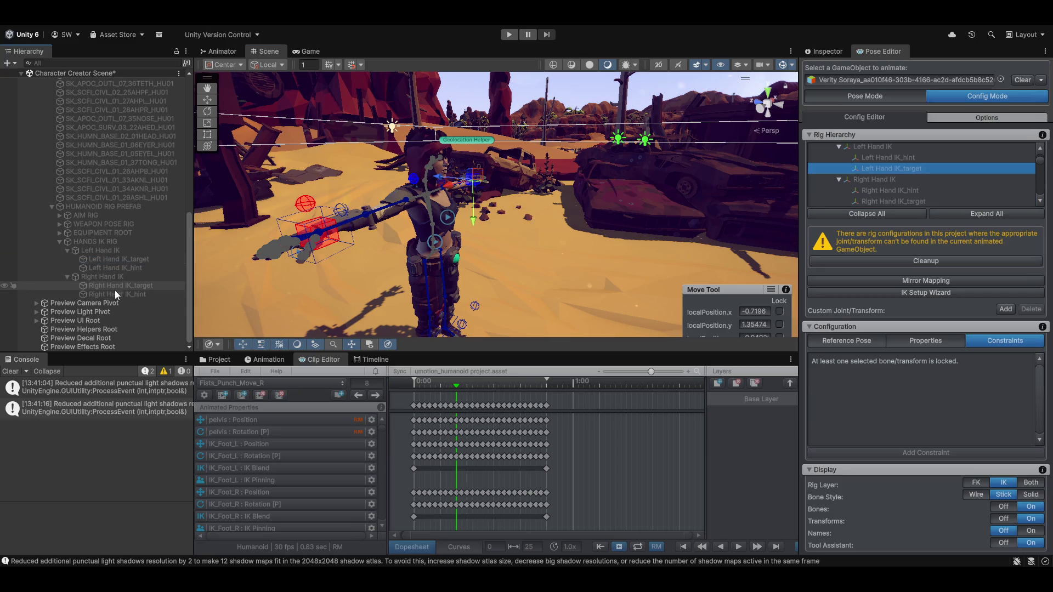
scroll(122, 209, "up", 10)
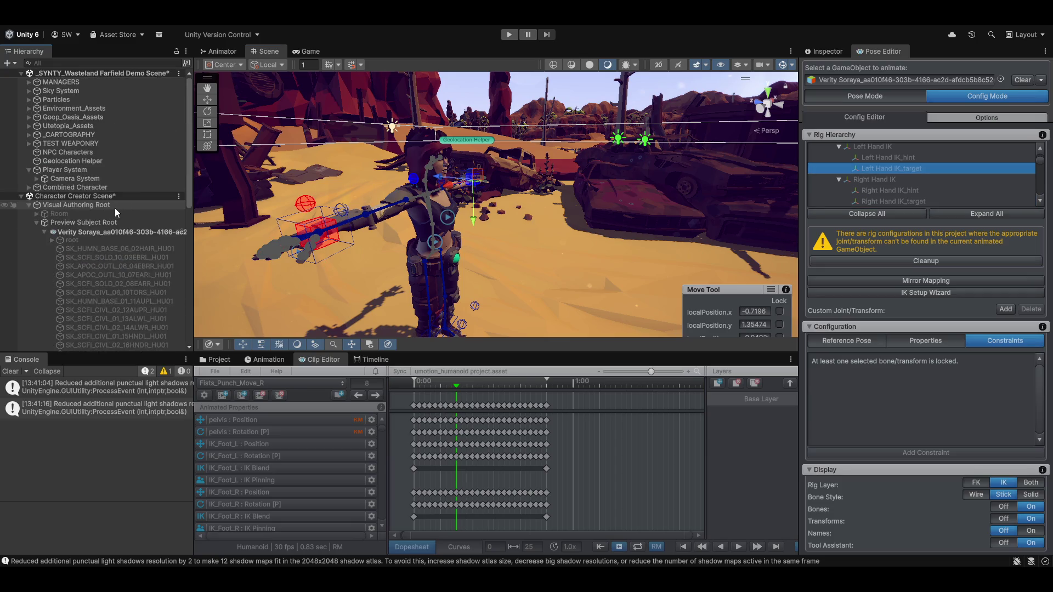
mouse_move(191, 232)
left_mouse_down()
mouse_move(387, 237)
mouse_move(227, 250)
mouse_move(240, 250)
left_mouse_up()
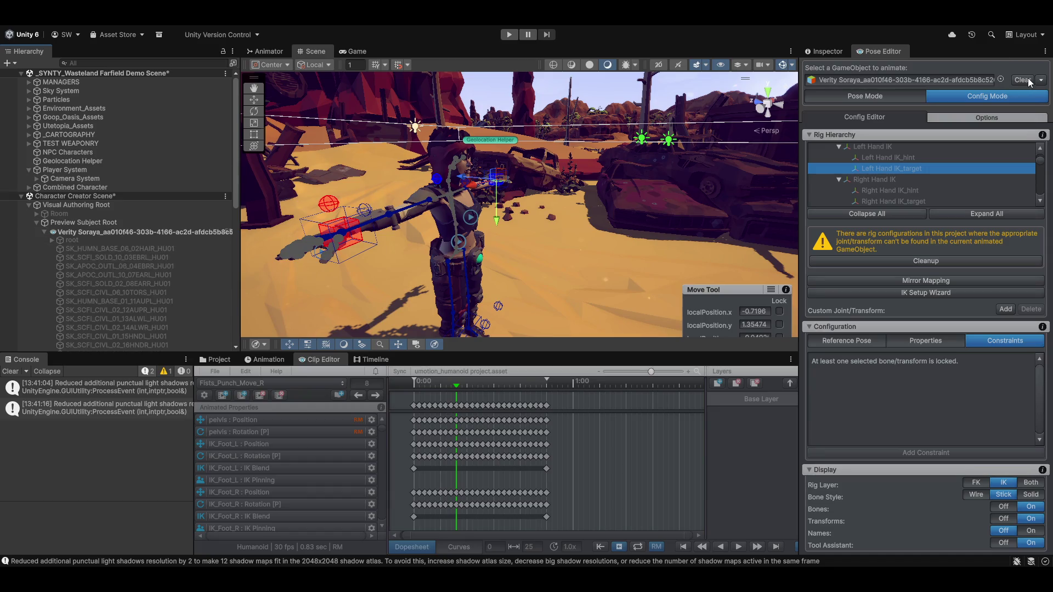
Clear the character from the Pose Editor and turn off both hand IK target gizmos
left_click(1023, 80)
left_click(350, 226)
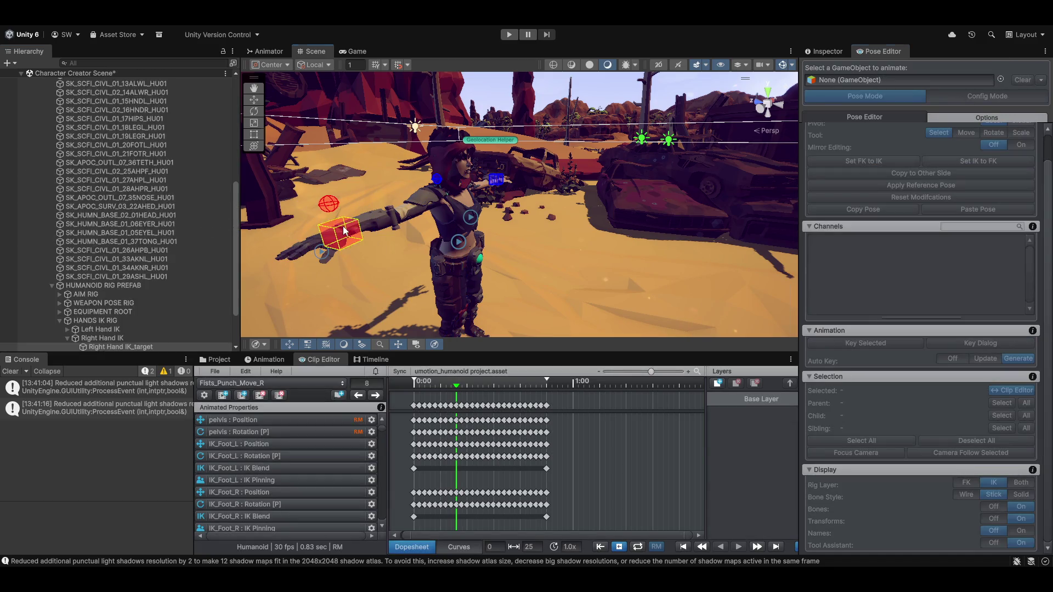
left_click(496, 180)
mouse_move(513, 196)
left_mouse_down()
mouse_move(434, 281)
mouse_move(479, 265)
mouse_move(479, 251)
left_mouse_up()
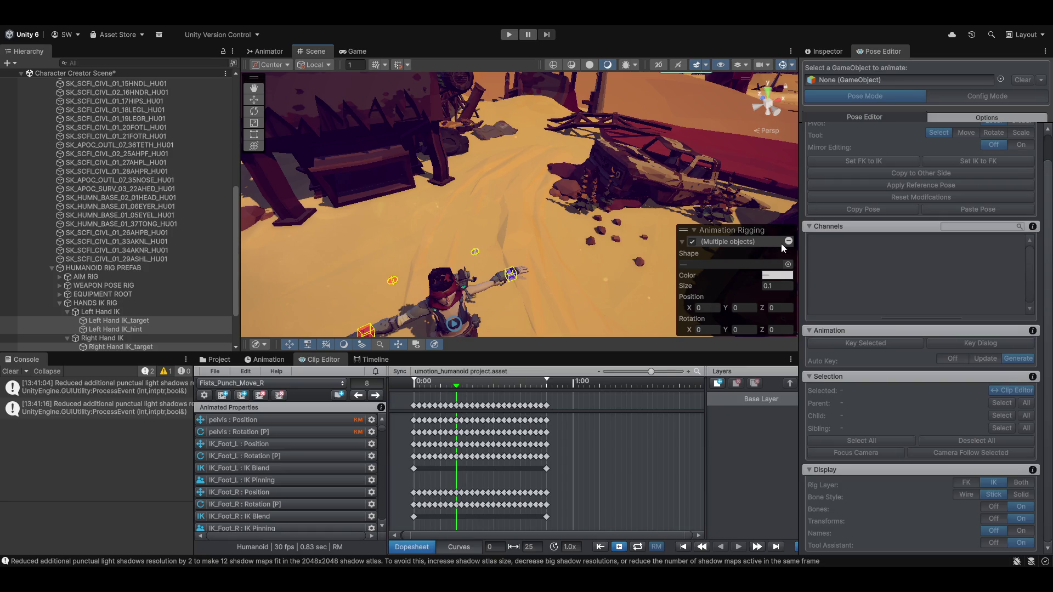
left_click(692, 241)
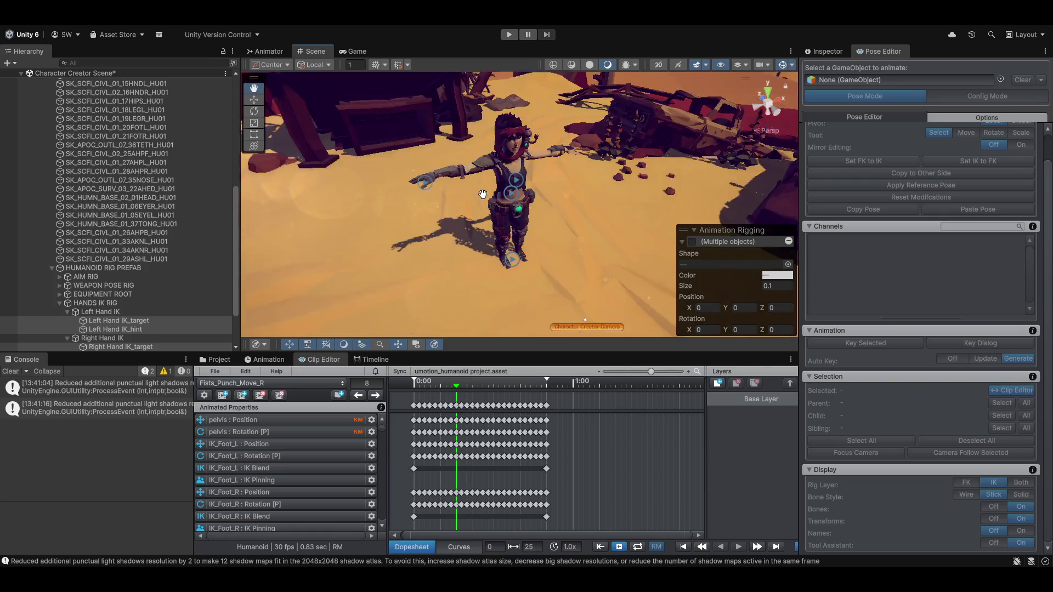
mouse_move(474, 212)
left_mouse_down()
mouse_move(555, 192)
mouse_move(553, 241)
mouse_move(518, 236)
left_mouse_up()
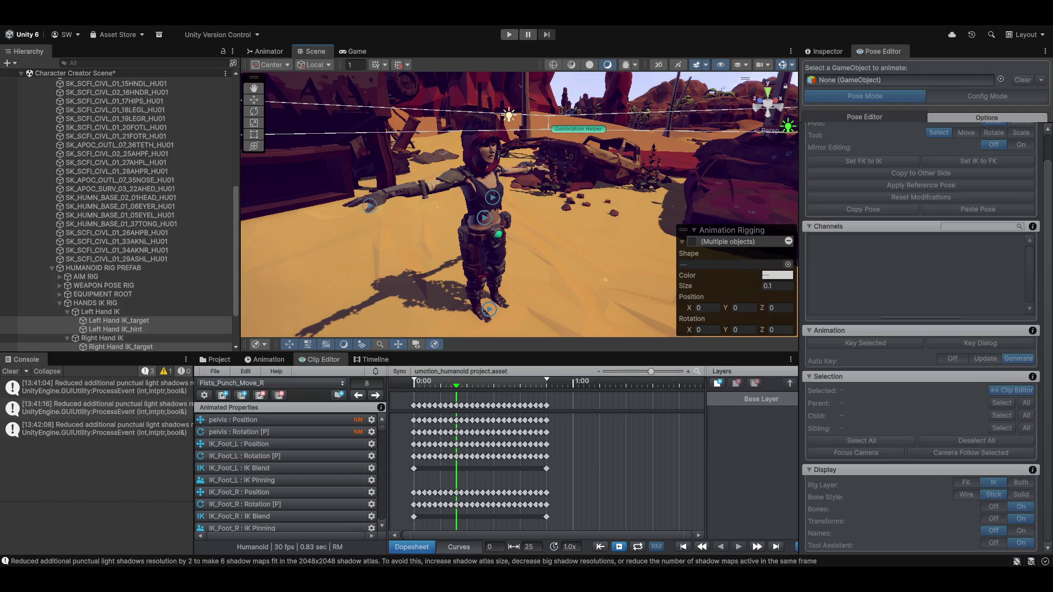
Drag Verity Soraya into the Pose Editor's GameObject field and accept the missing-bones warning
mouse_move(442, 238)
left_mouse_down()
mouse_move(637, 220)
mouse_move(542, 243)
mouse_move(469, 232)
left_mouse_up()
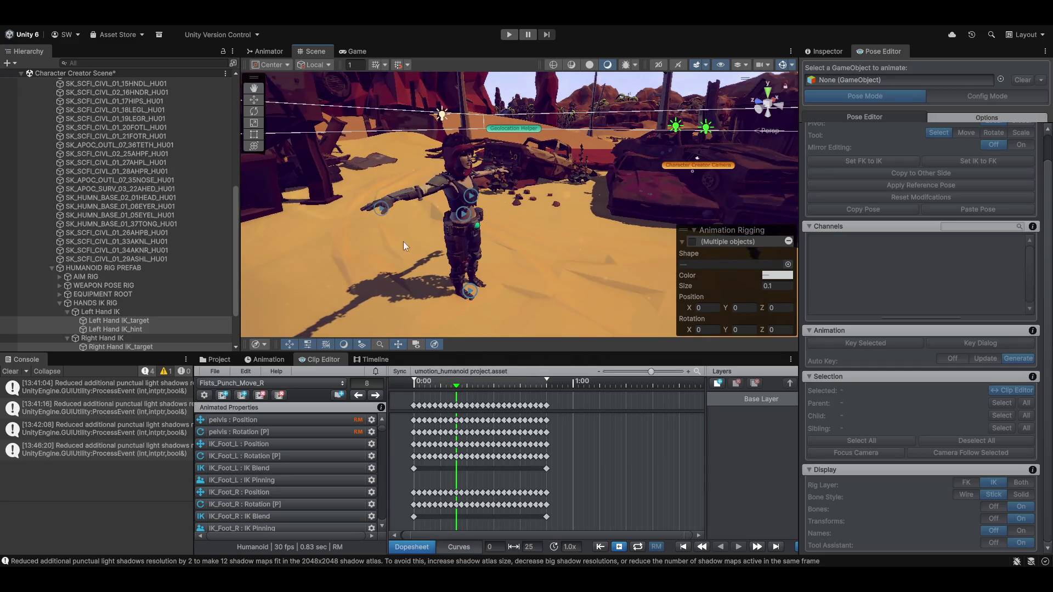
scroll(126, 189, "up", 10)
scroll(140, 247, "up", 2)
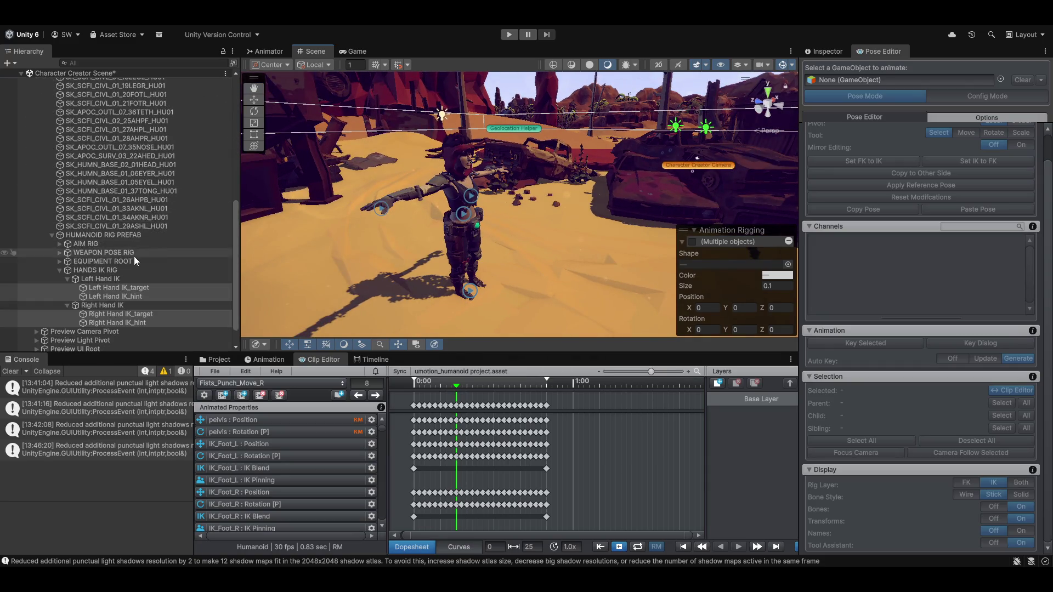
mouse_move(88, 231)
left_mouse_down()
mouse_move(329, 164)
mouse_move(933, 106)
mouse_move(931, 81)
mouse_move(916, 88)
left_mouse_up()
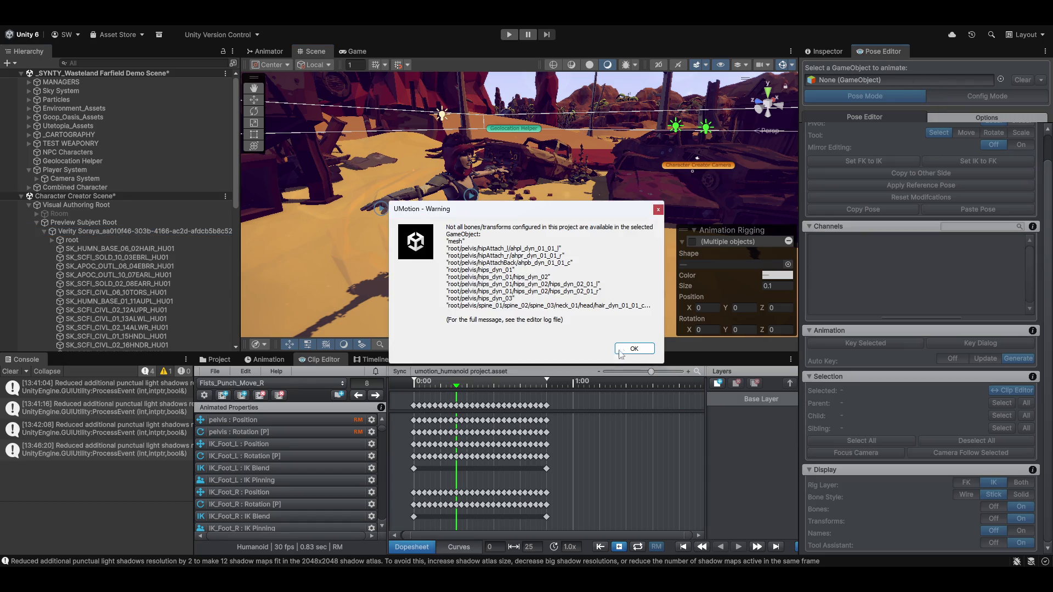
left_click(638, 351)
mouse_move(567, 245)
left_mouse_down()
mouse_move(545, 241)
mouse_move(607, 259)
mouse_move(547, 252)
left_mouse_up()
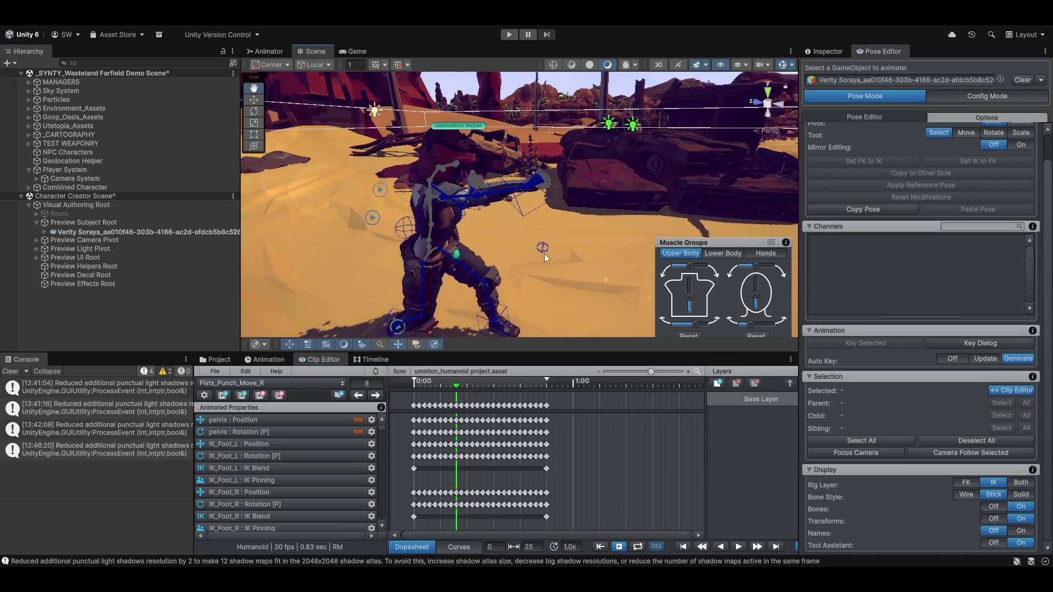
mouse_move(457, 386)
left_mouse_down()
mouse_move(426, 382)
mouse_move(486, 380)
left_mouse_up()
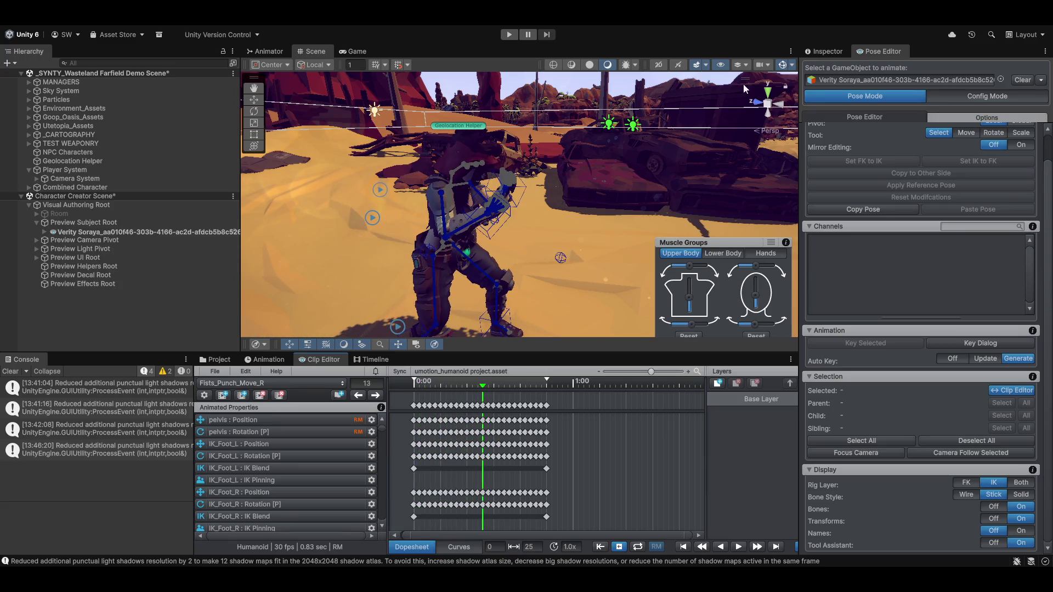
mouse_move(472, 383)
left_mouse_down()
mouse_move(446, 387)
mouse_move(533, 384)
mouse_move(404, 389)
left_mouse_up()
mouse_move(423, 241)
left_mouse_down()
mouse_move(408, 252)
mouse_move(544, 197)
mouse_move(537, 167)
left_mouse_up()
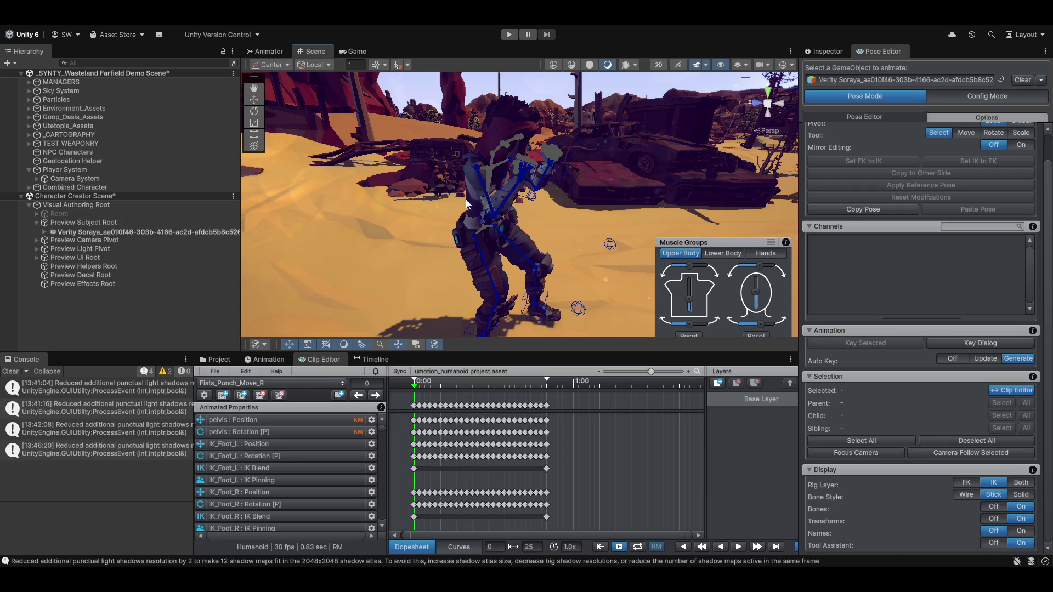
mouse_move(522, 159)
left_mouse_down()
mouse_move(479, 170)
mouse_move(521, 218)
mouse_move(462, 231)
left_mouse_up()
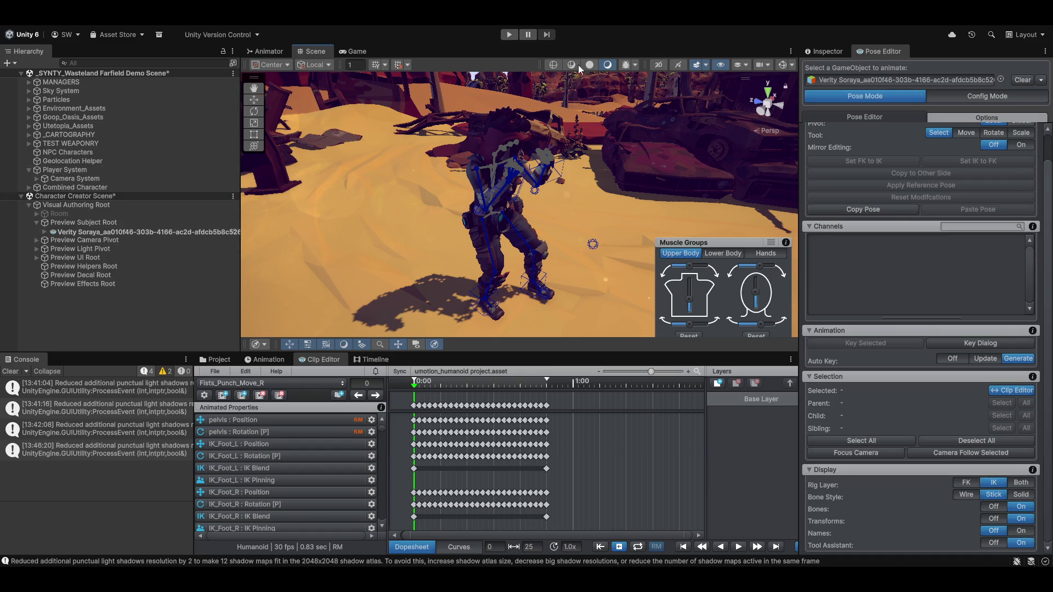
mouse_move(411, 222)
left_mouse_down()
mouse_move(390, 223)
mouse_move(577, 262)
mouse_move(572, 247)
mouse_move(483, 258)
mouse_move(545, 235)
mouse_move(497, 248)
mouse_move(518, 271)
mouse_move(428, 270)
mouse_move(496, 188)
mouse_move(482, 251)
mouse_move(469, 232)
mouse_move(478, 213)
mouse_move(409, 167)
left_mouse_up()
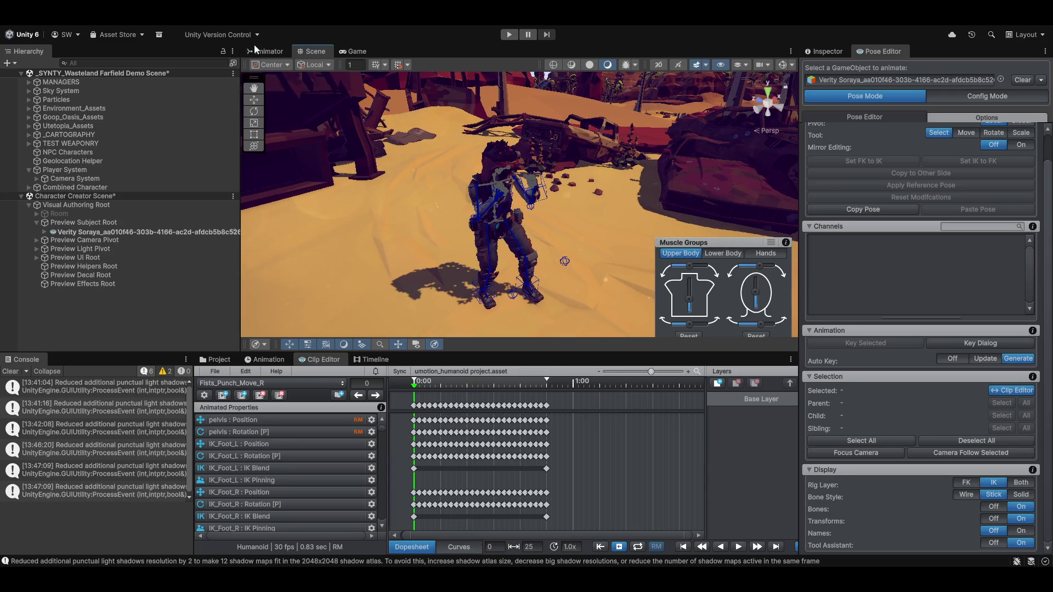
left_click(351, 47)
left_click(264, 51)
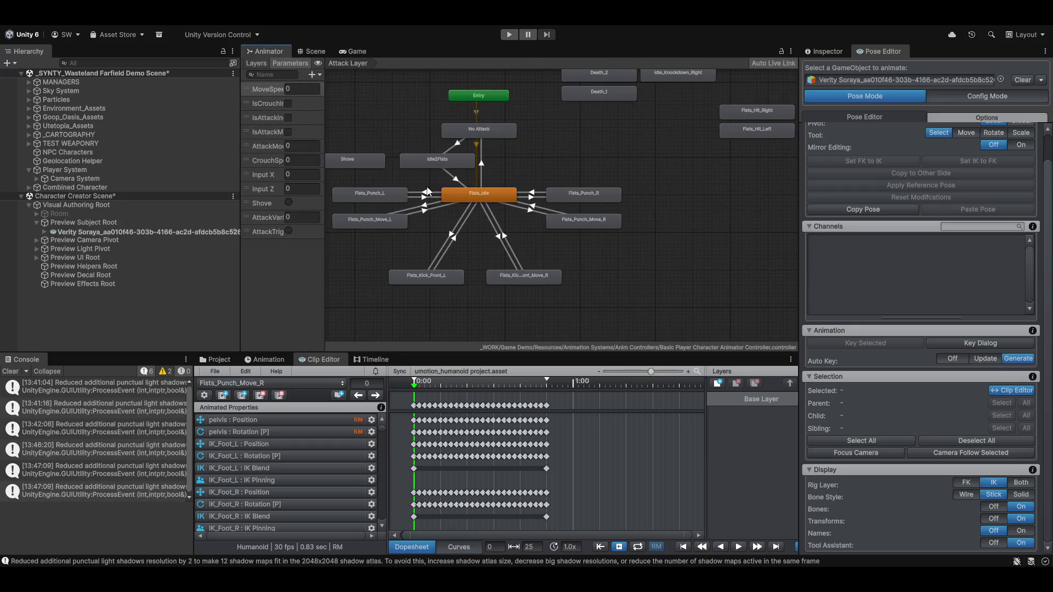
scroll(432, 257, "down", 4)
scroll(421, 257, "up", 2)
scroll(475, 258, "up", 3)
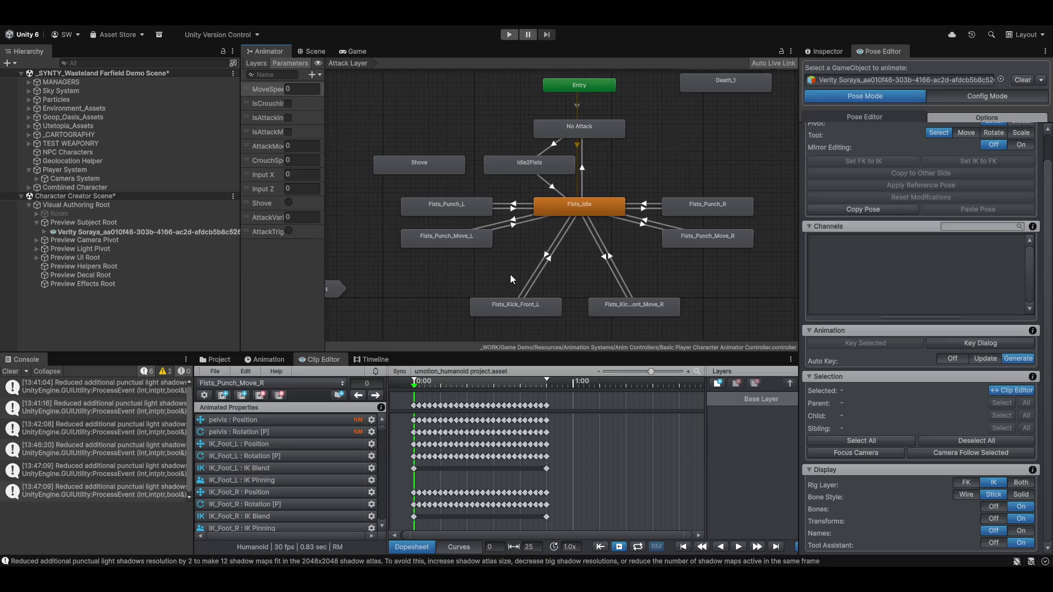
left_click(313, 51)
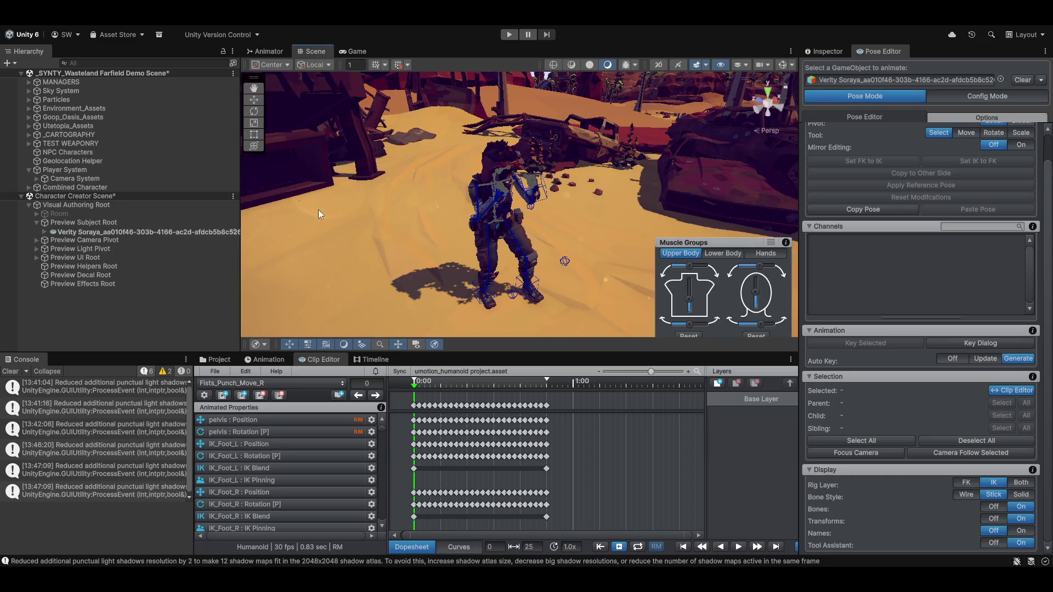
Select the Verity Soraya root and clear the shadow-atlas warnings from the Console
left_click(132, 233)
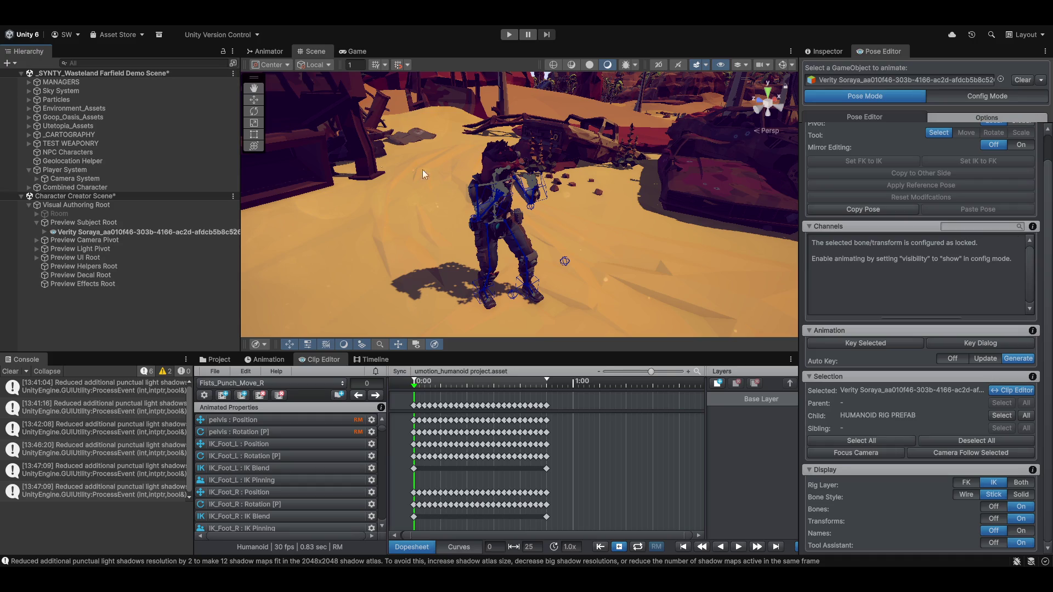
scroll(470, 201, "up", 5)
scroll(470, 201, "up", 5)
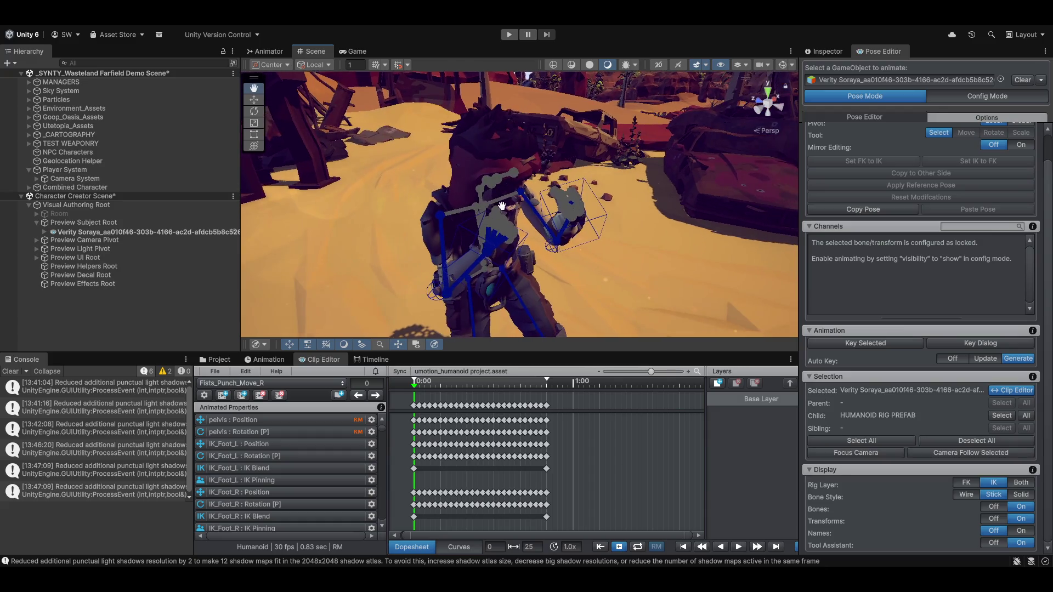
left_click(10, 372)
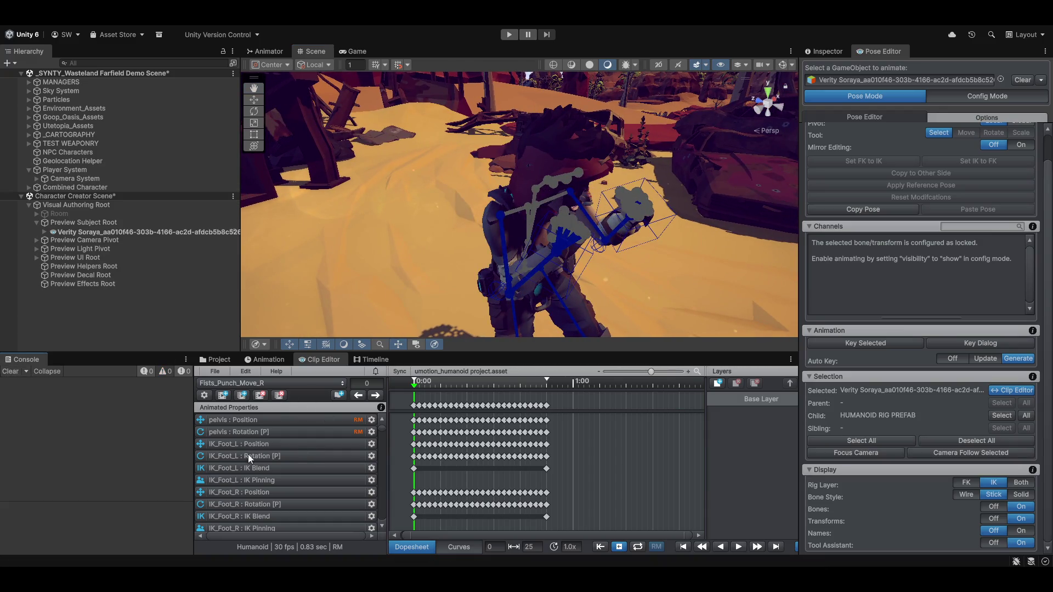
Switch the Clip Editor's edited clip to RunFwdLoop
left_click(227, 382)
scroll(232, 483, "down", 3)
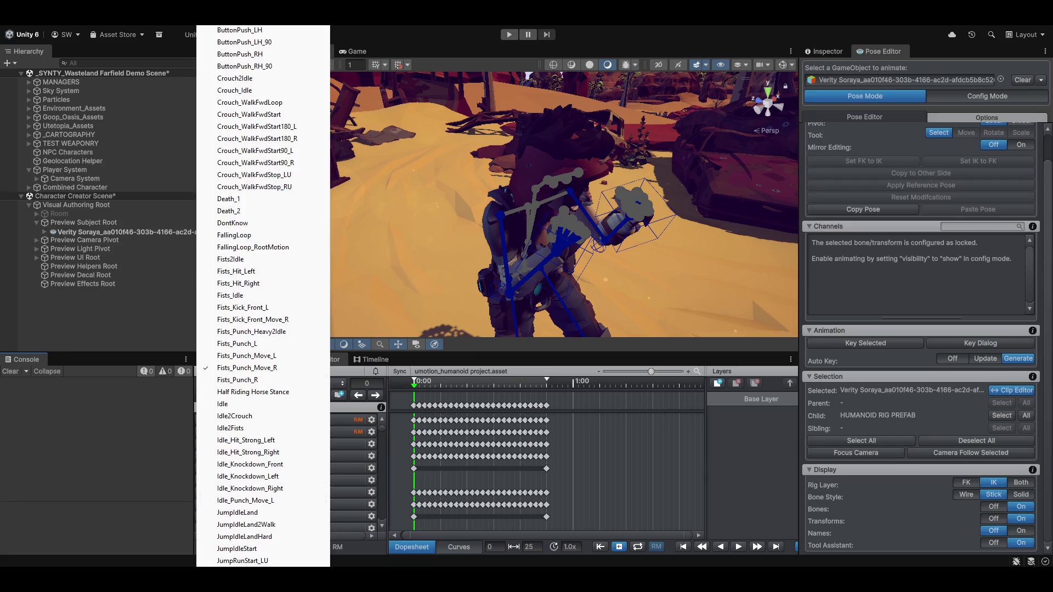
scroll(247, 482, "down", 7)
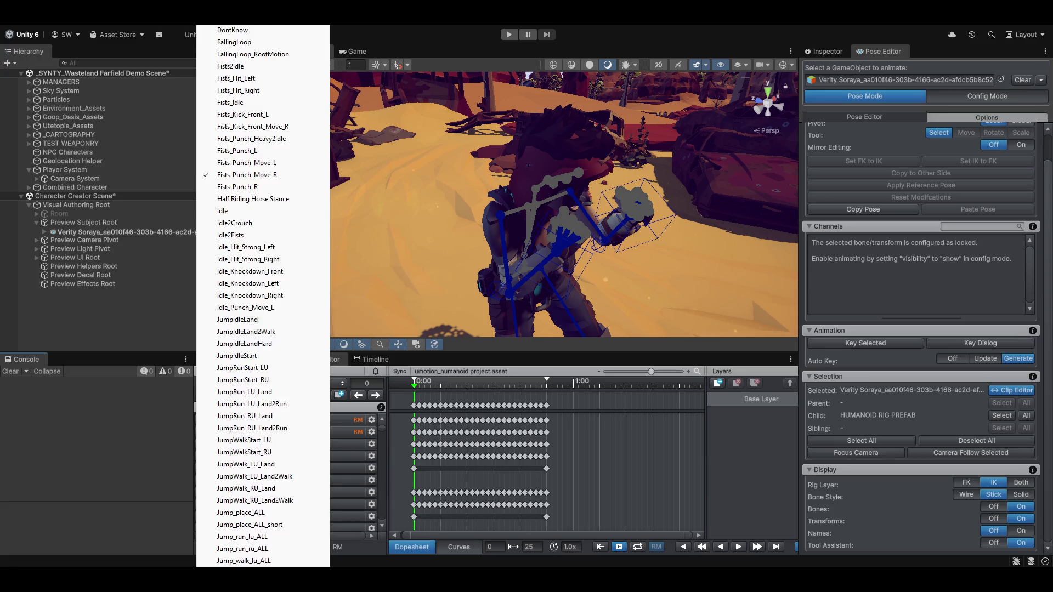
scroll(258, 296, "down", 7)
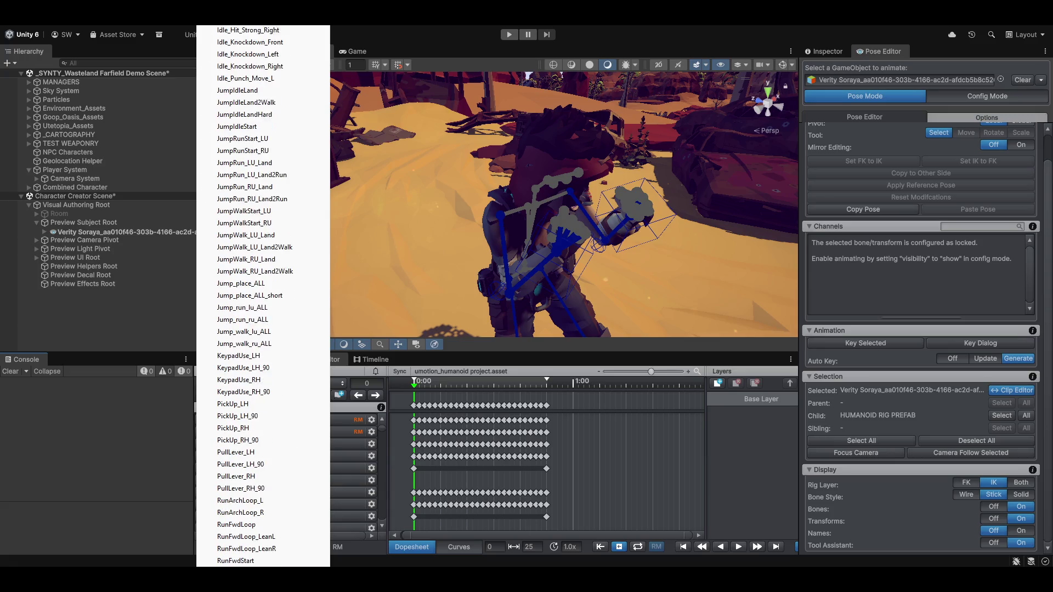
scroll(257, 296, "down", 1)
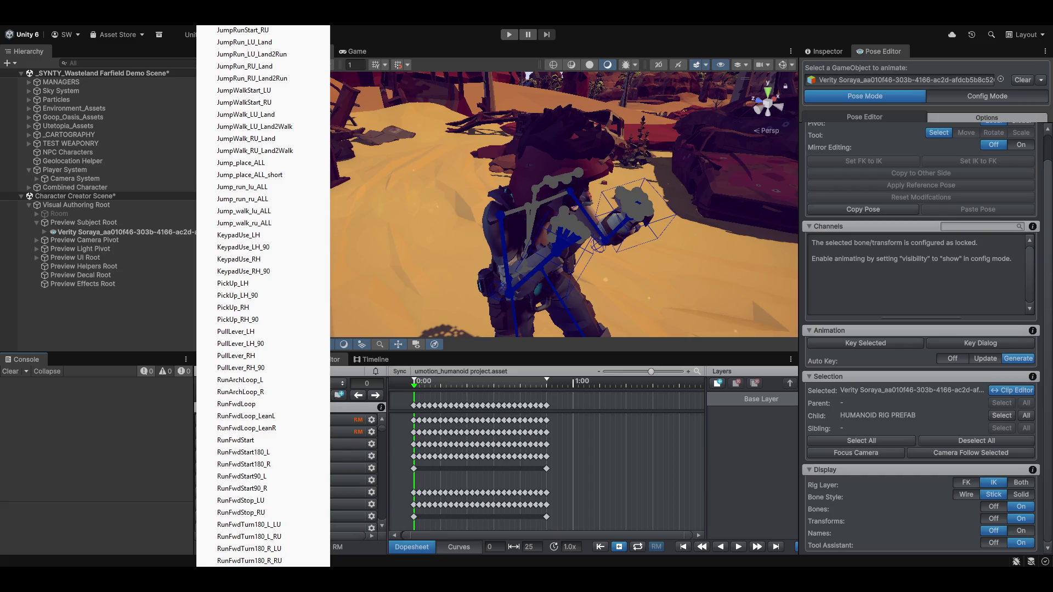
left_click(236, 405)
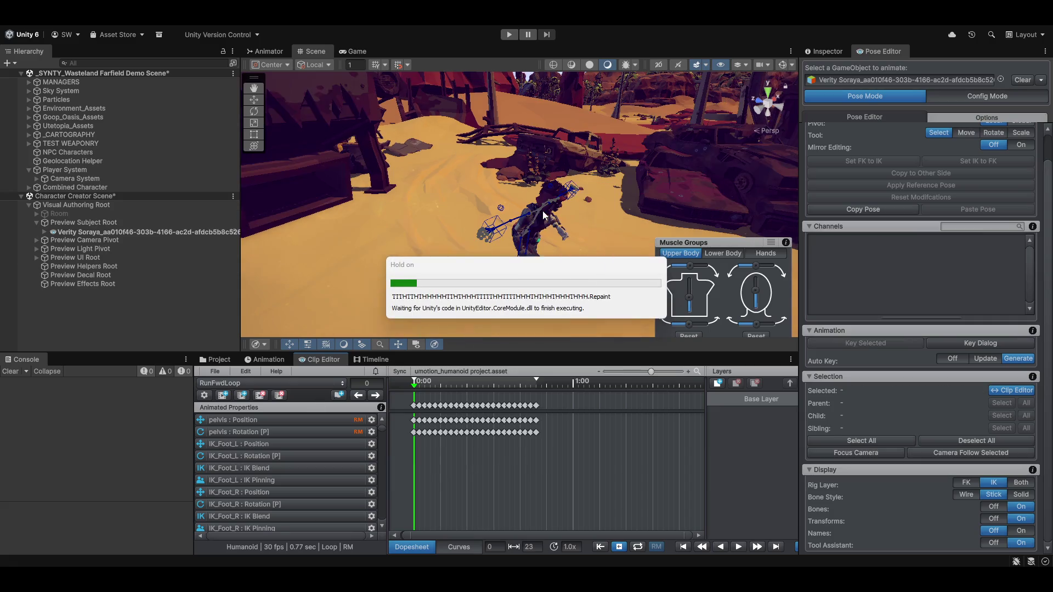
Play RunFwdLoop on loop and watch the running stride from a wide view
left_click(638, 546)
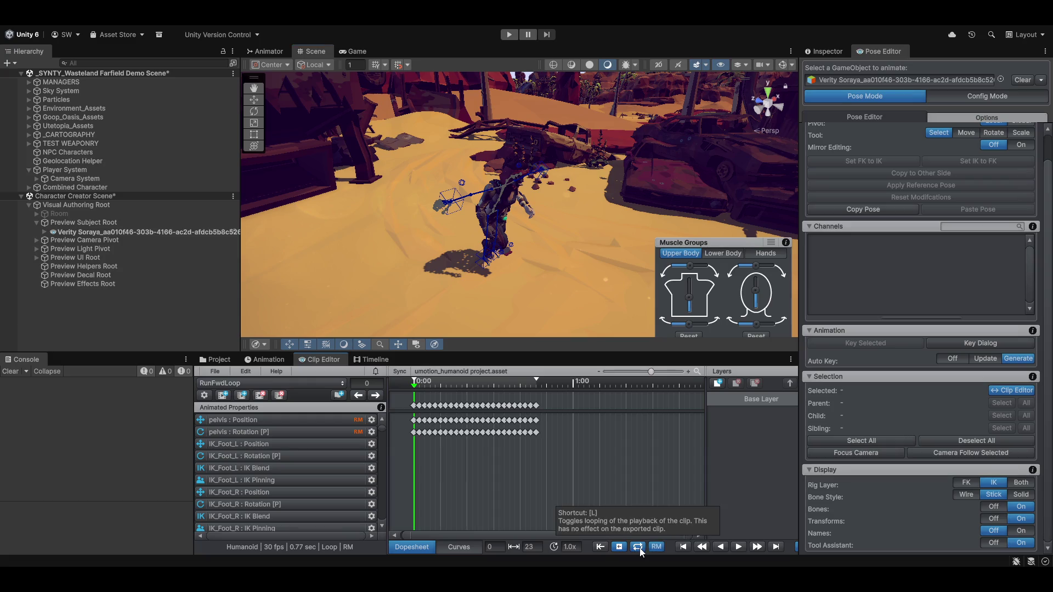
left_click(740, 547)
mouse_move(495, 179)
left_mouse_down()
mouse_move(746, 189)
mouse_move(594, 200)
left_mouse_up()
scroll(640, 212, "up", 5)
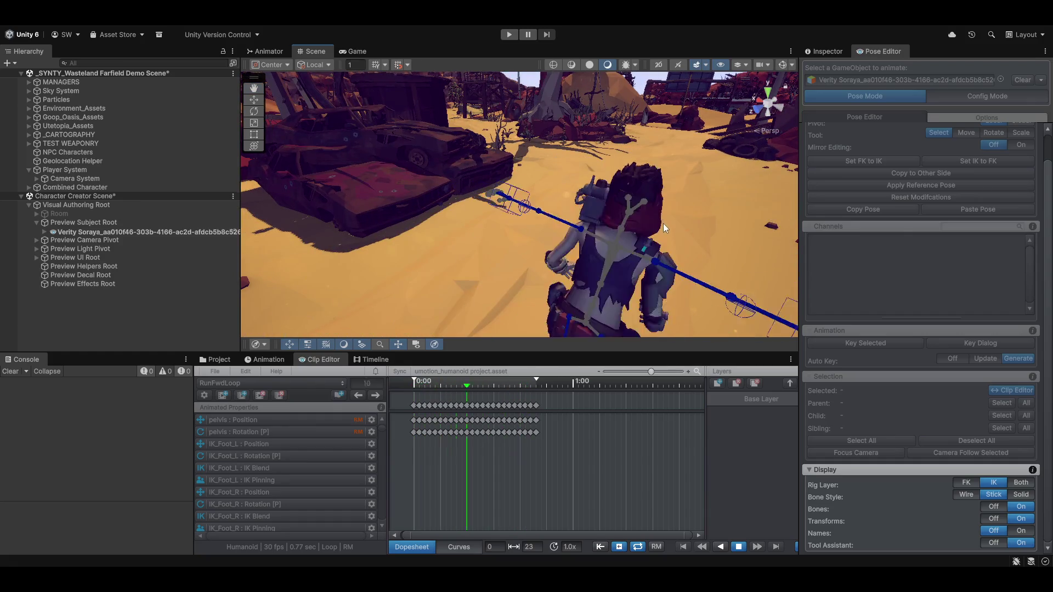
scroll(662, 224, "down", 5)
mouse_move(649, 224)
left_mouse_down()
mouse_move(523, 256)
mouse_move(566, 271)
left_mouse_up()
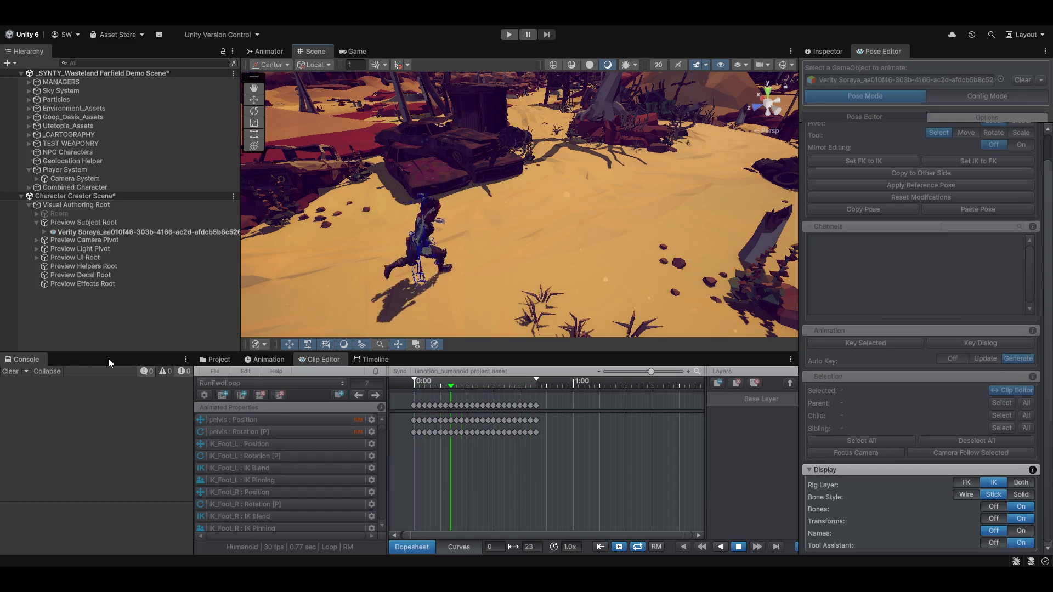
Dock the Console beside the Clip Editor, stop RunFwdLoop at frame 0, and widen the Layers panel
right_click(31, 358)
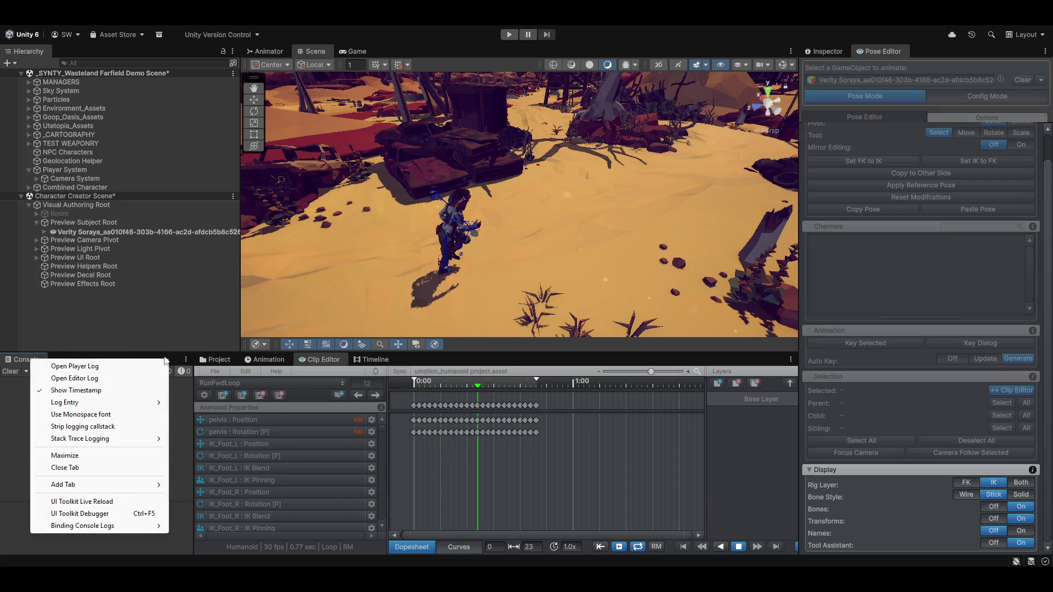
mouse_move(24, 359)
left_mouse_down()
mouse_move(429, 377)
mouse_move(433, 362)
left_mouse_up()
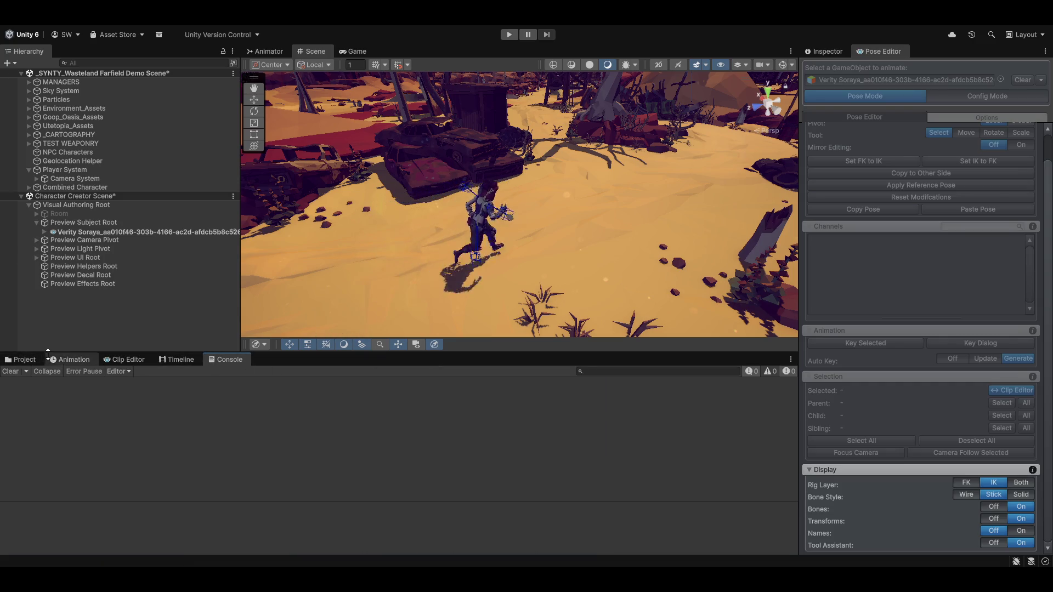
left_click(64, 360)
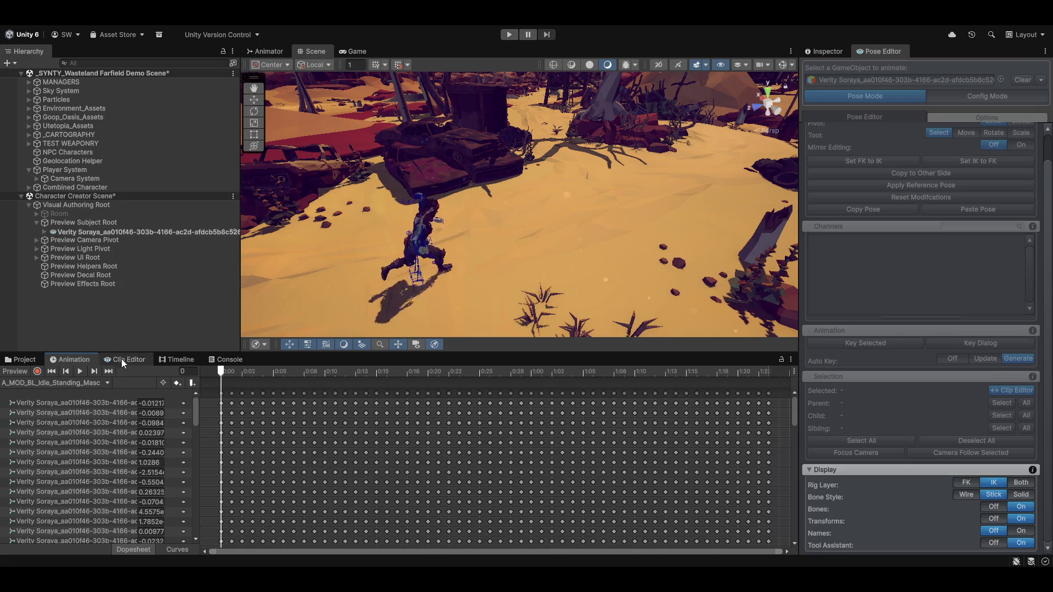
left_click(125, 359)
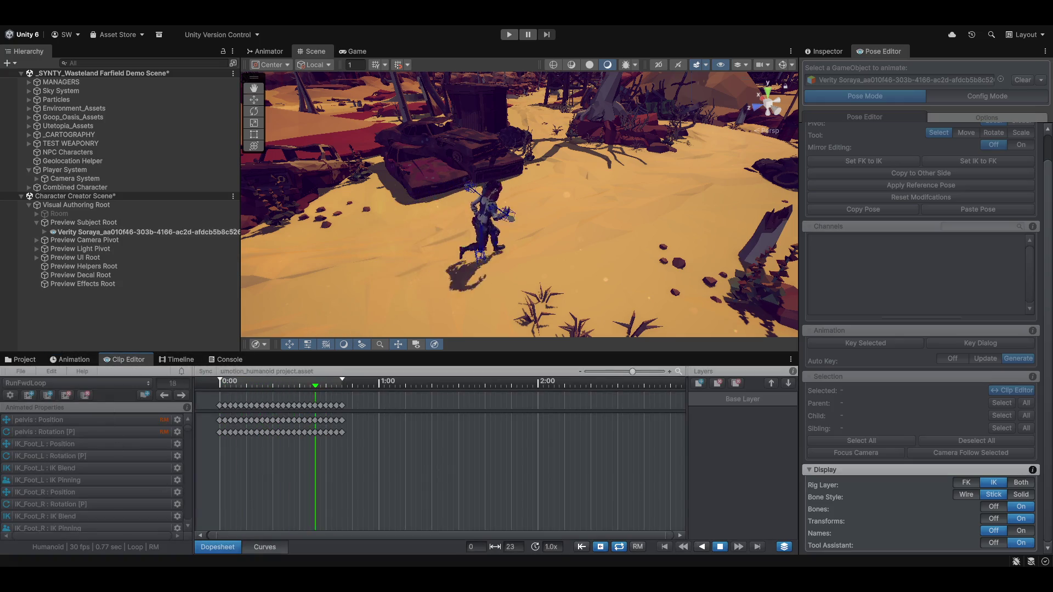
left_click(404, 478)
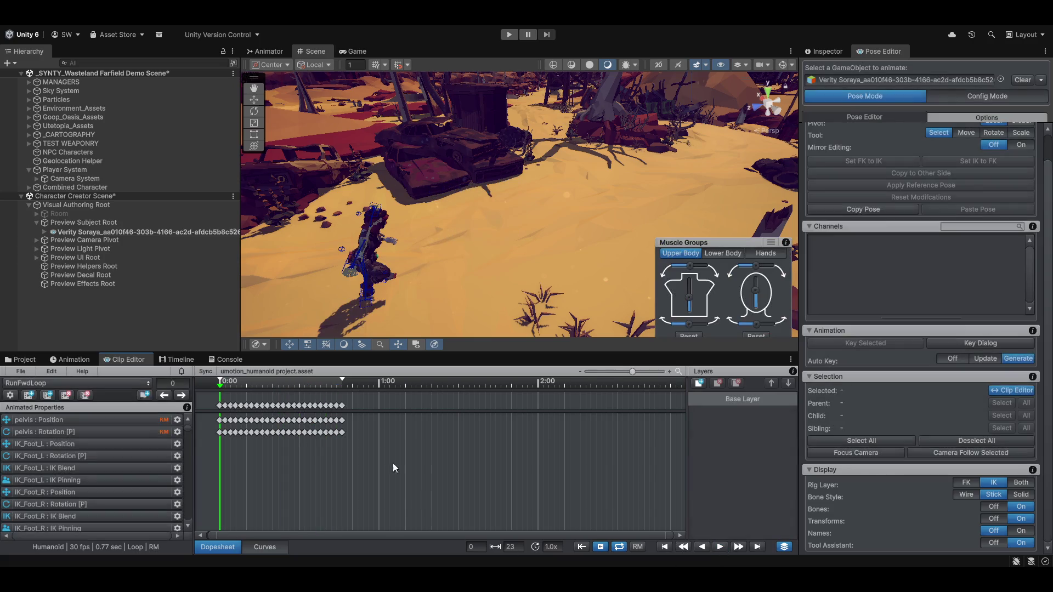
left_click_drag(686, 443, 628, 447)
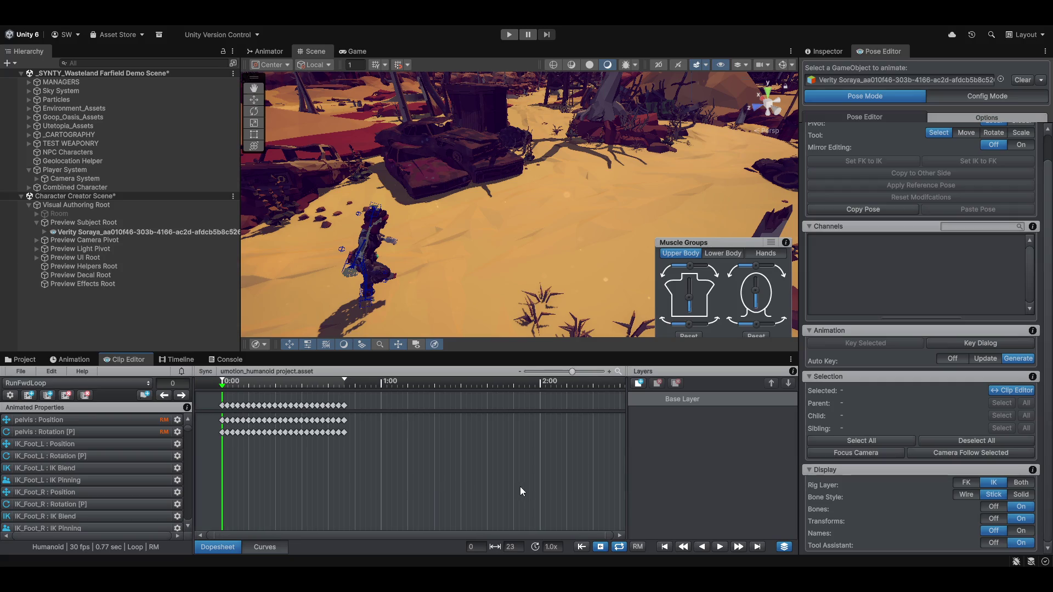
Select all pelvis : Position keys of RunFwdLoop and zoom the dopesheet to about 1:20
left_click(49, 419)
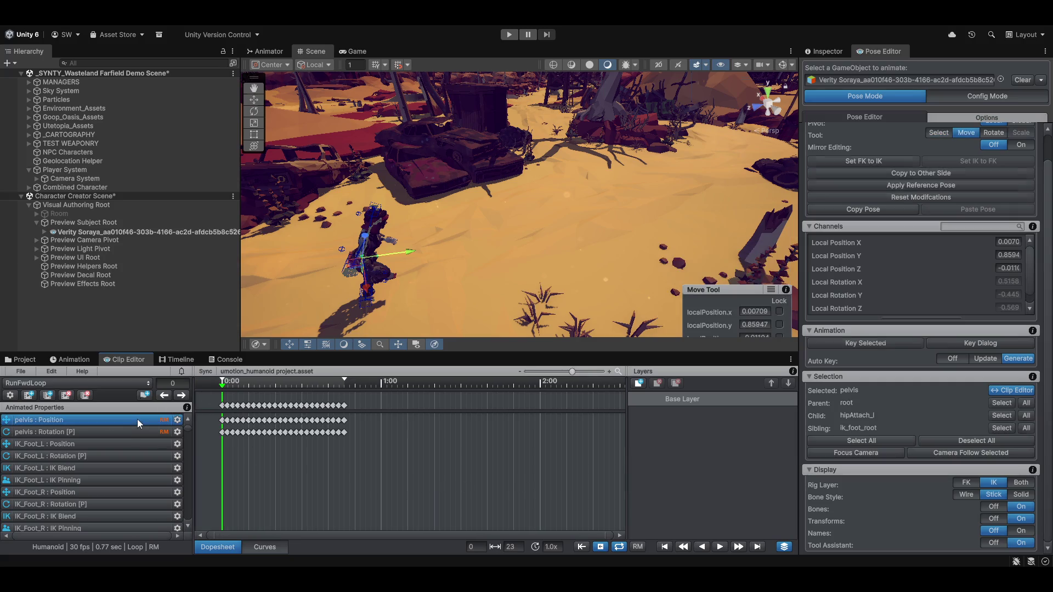
left_click(177, 420)
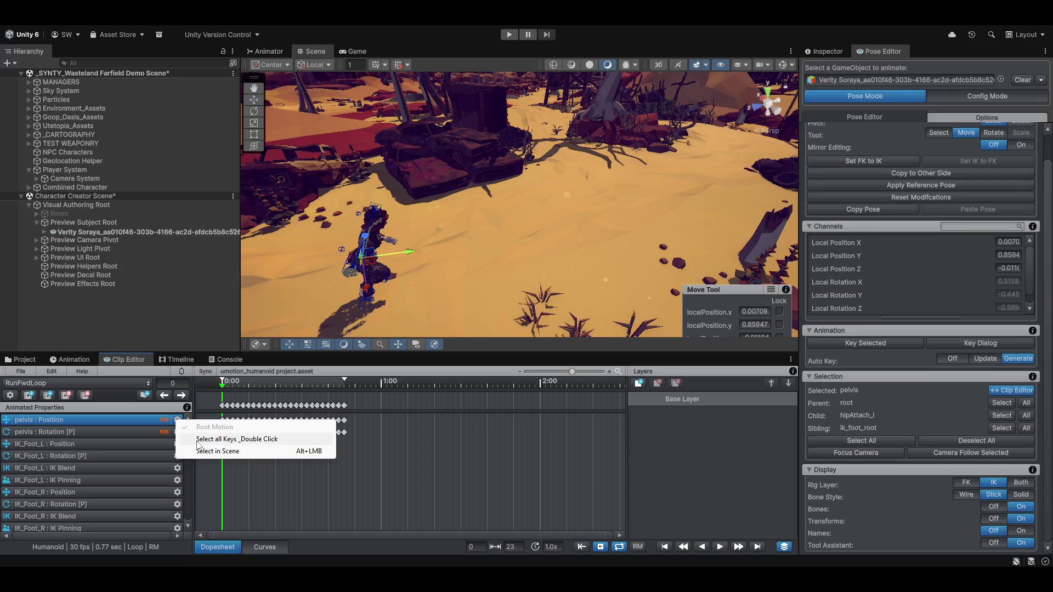
left_click(197, 442)
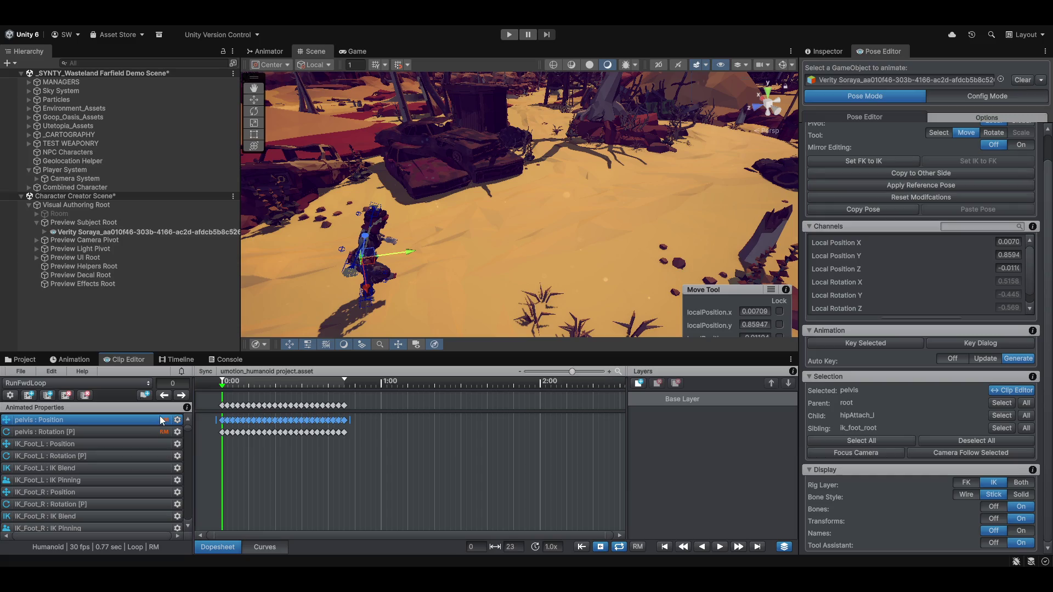
scroll(281, 451, "up", 2)
scroll(281, 451, "up", 3)
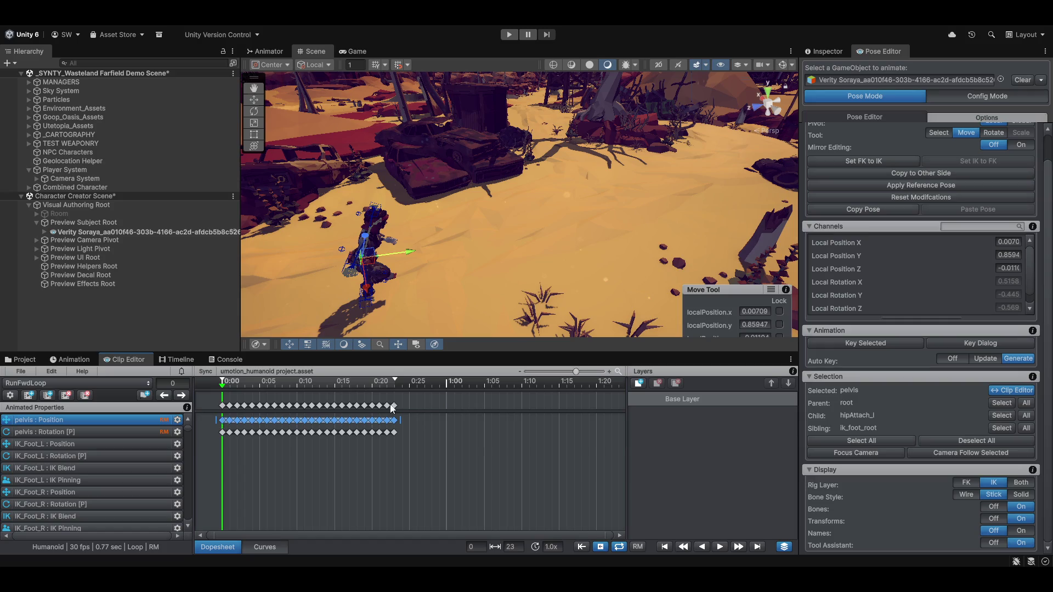
mouse_move(456, 277)
left_mouse_down()
mouse_move(546, 278)
mouse_move(559, 260)
mouse_move(503, 284)
mouse_move(561, 253)
mouse_move(485, 268)
mouse_move(460, 252)
mouse_move(467, 236)
mouse_move(526, 252)
mouse_move(496, 249)
mouse_move(505, 253)
left_mouse_up()
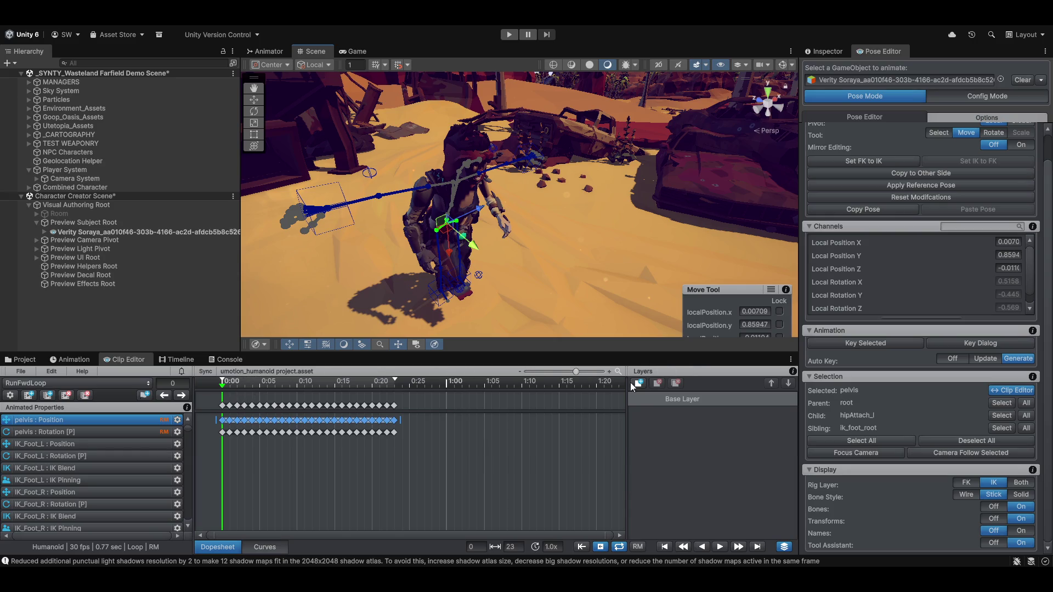
left_click(35, 388)
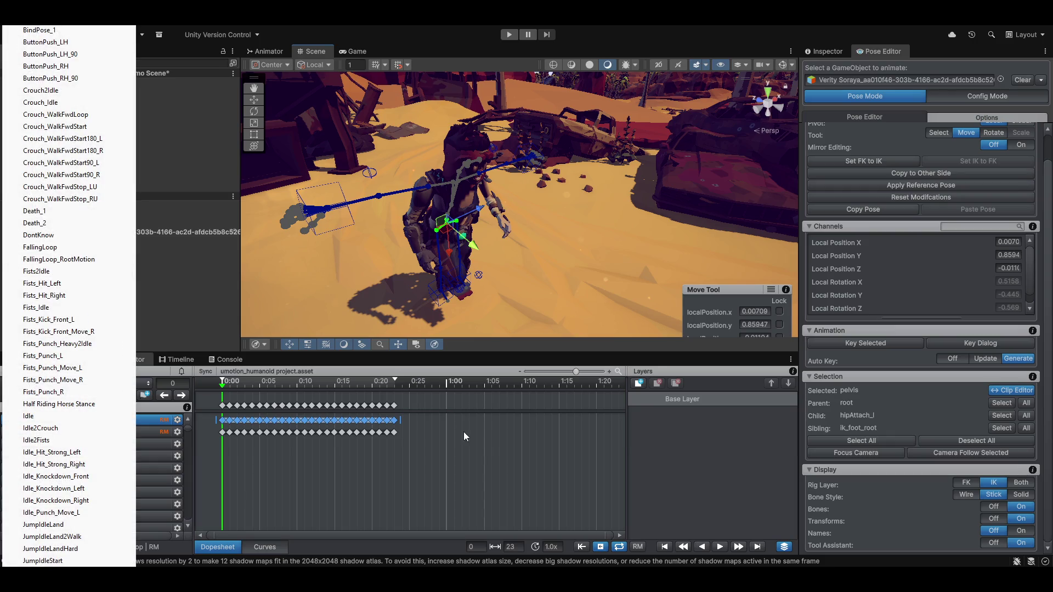
left_click(522, 383)
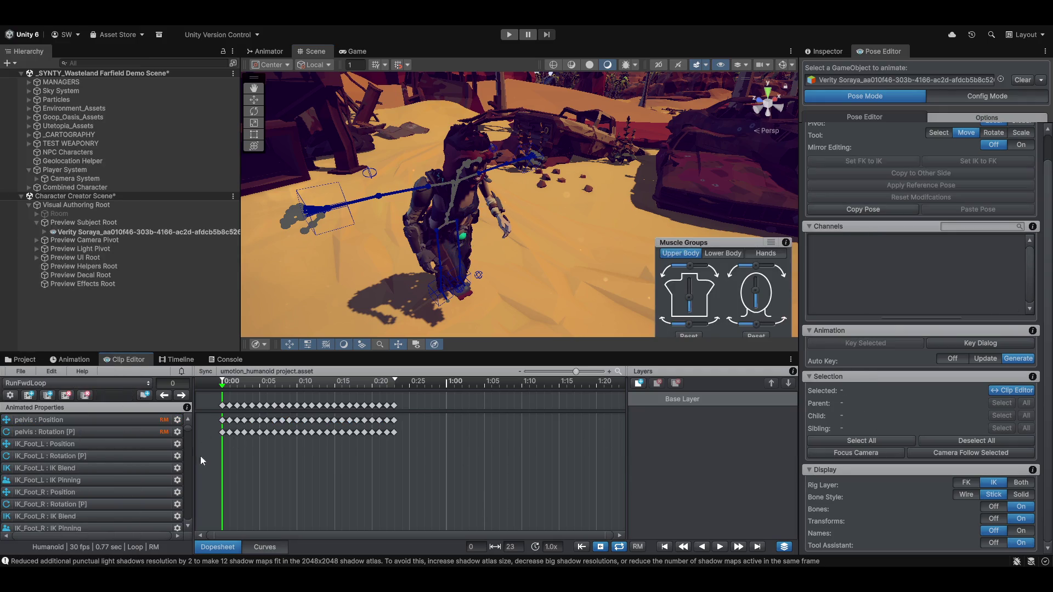
left_click(222, 406)
key("e")
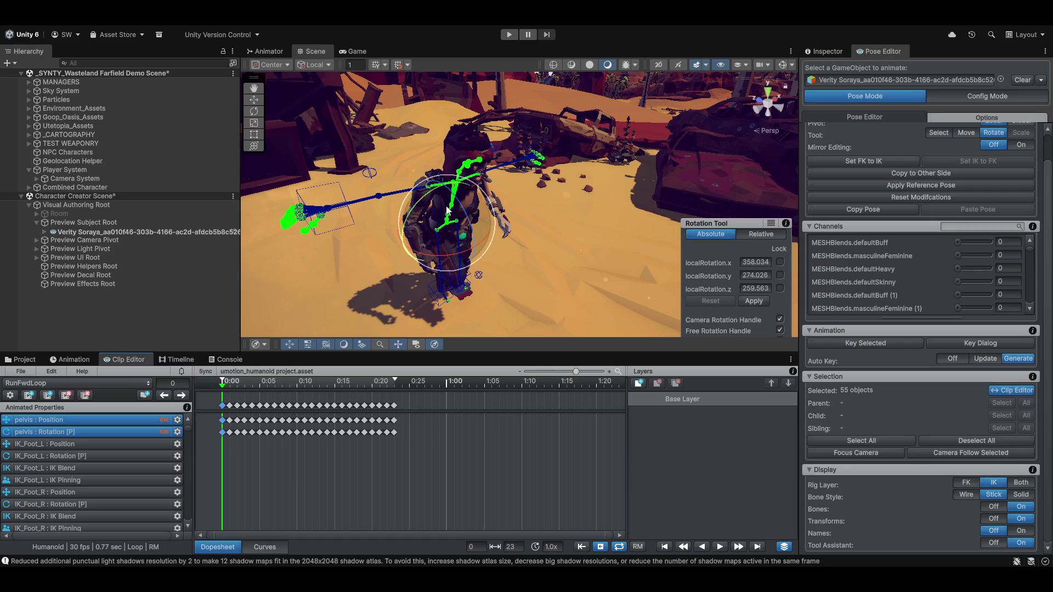
left_click(613, 237)
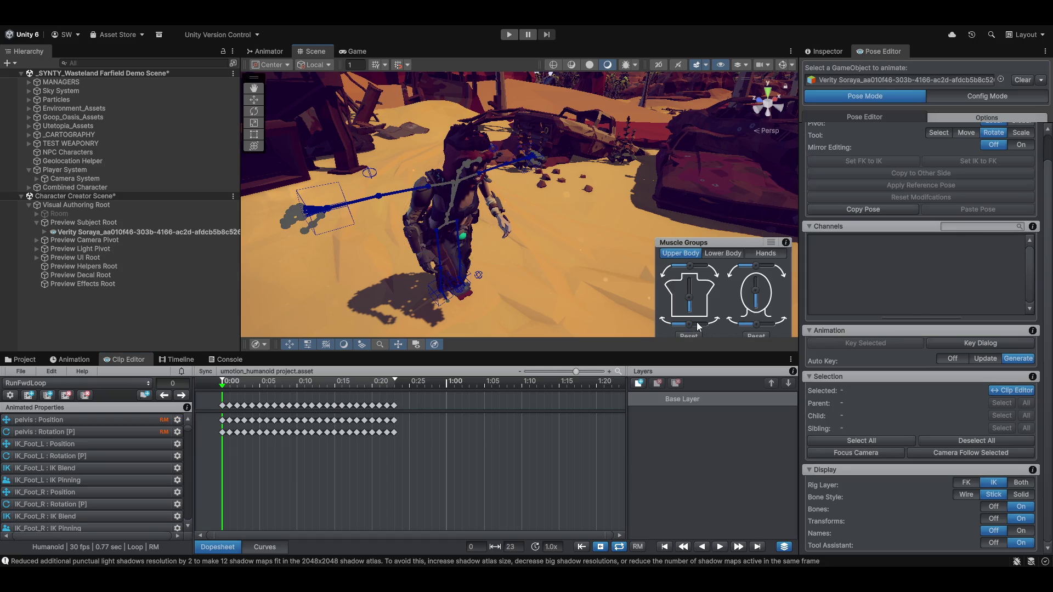
left_click_drag(686, 325, 683, 325)
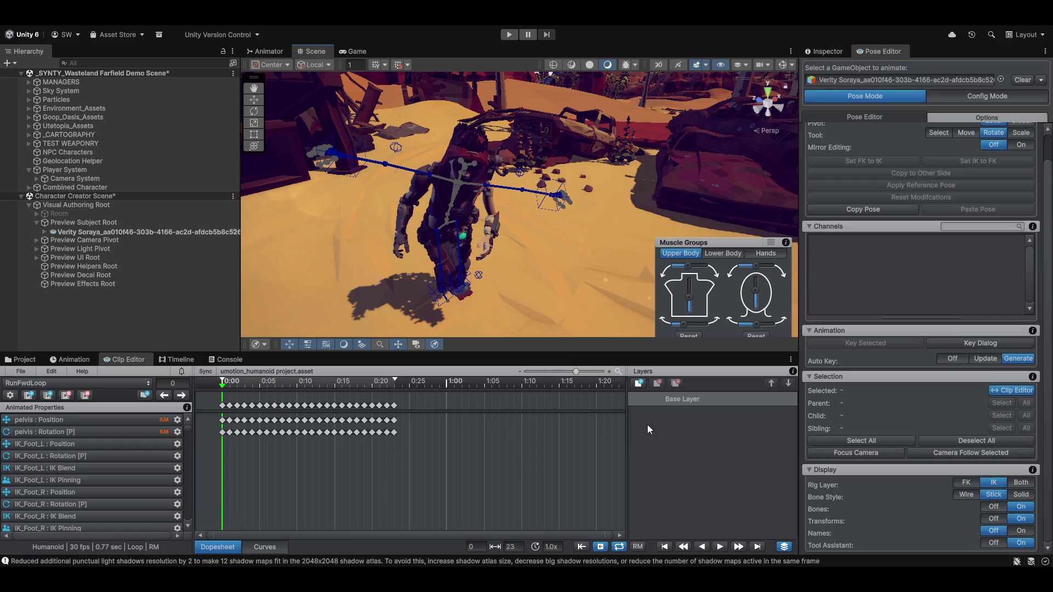
left_click_drag(643, 424, 681, 412)
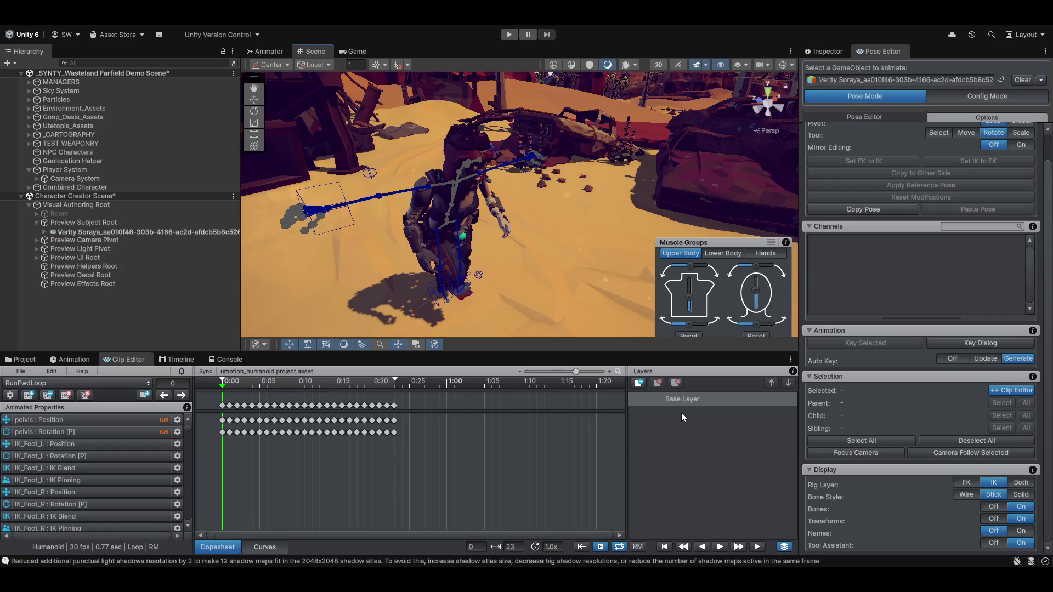
Create an additive layer named 'Attack Layer' and begin nudging an upper-body muscle slider
left_click(640, 382)
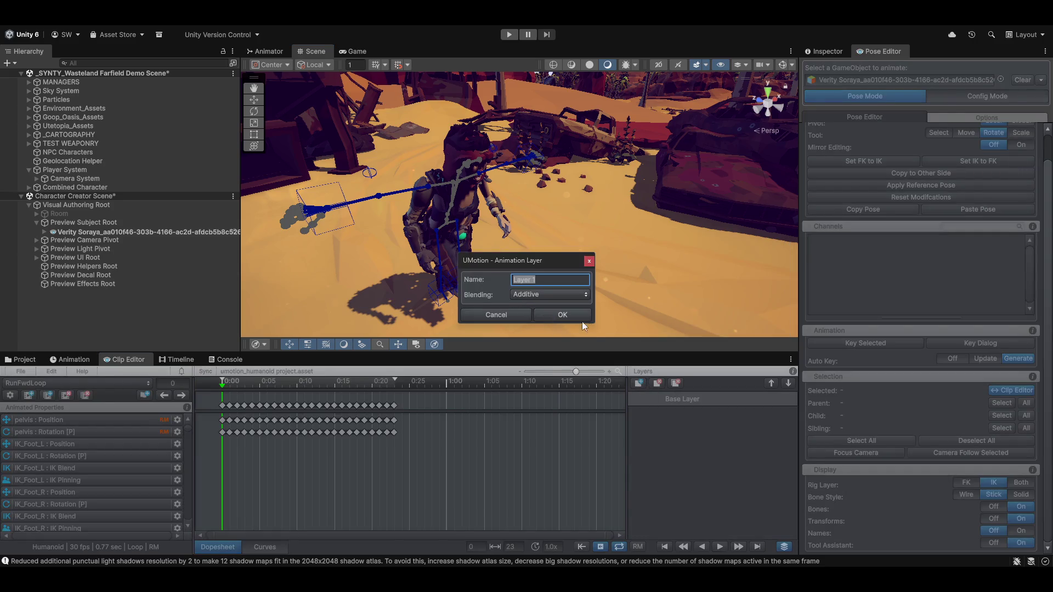
key("BackSpace")
type("Attac")
type("k Layer")
key("Return")
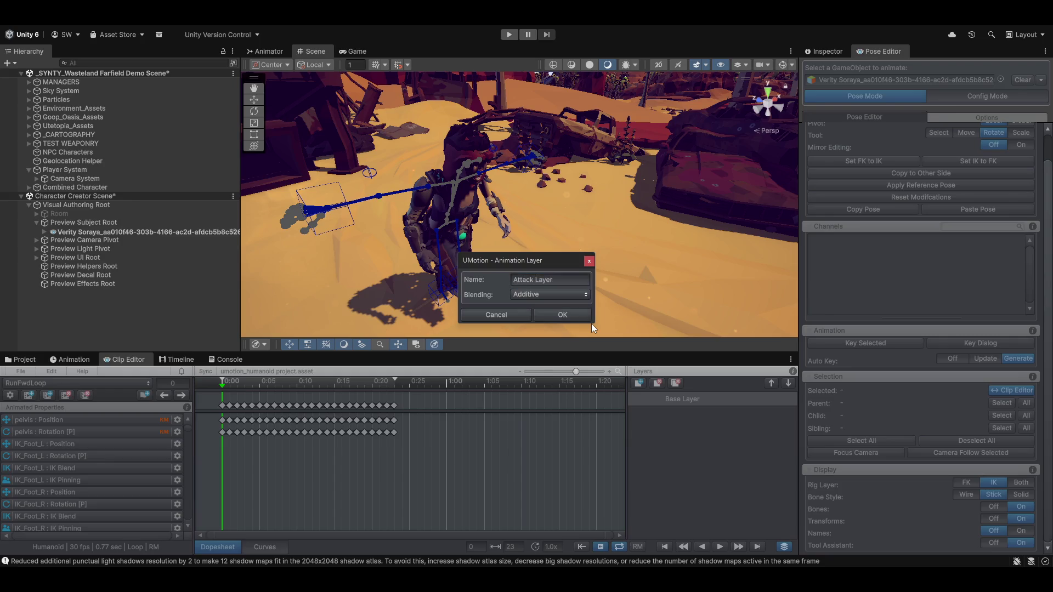
left_click(559, 315)
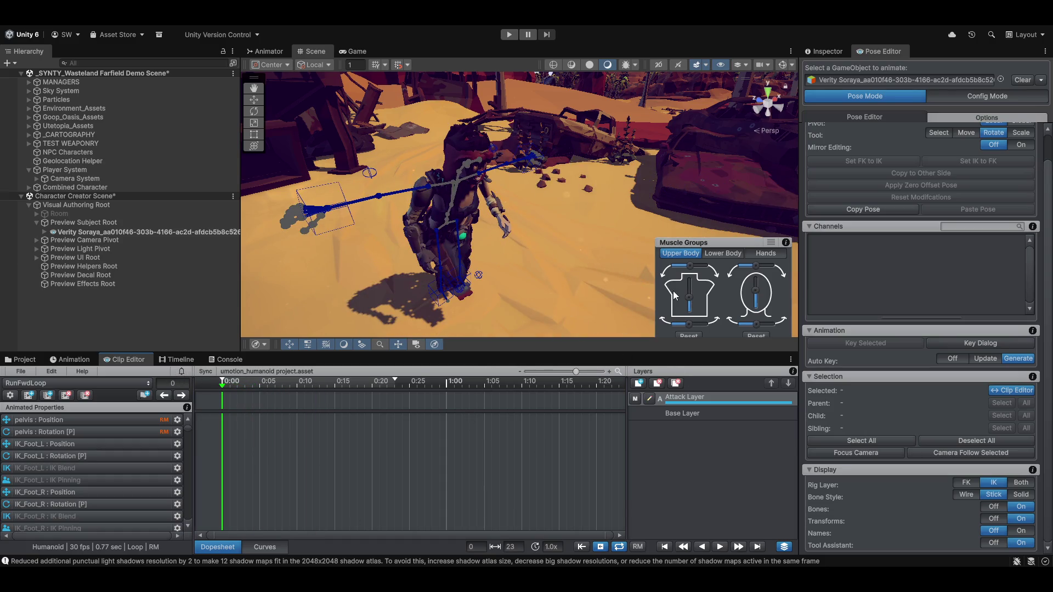
left_click_drag(689, 323, 697, 325)
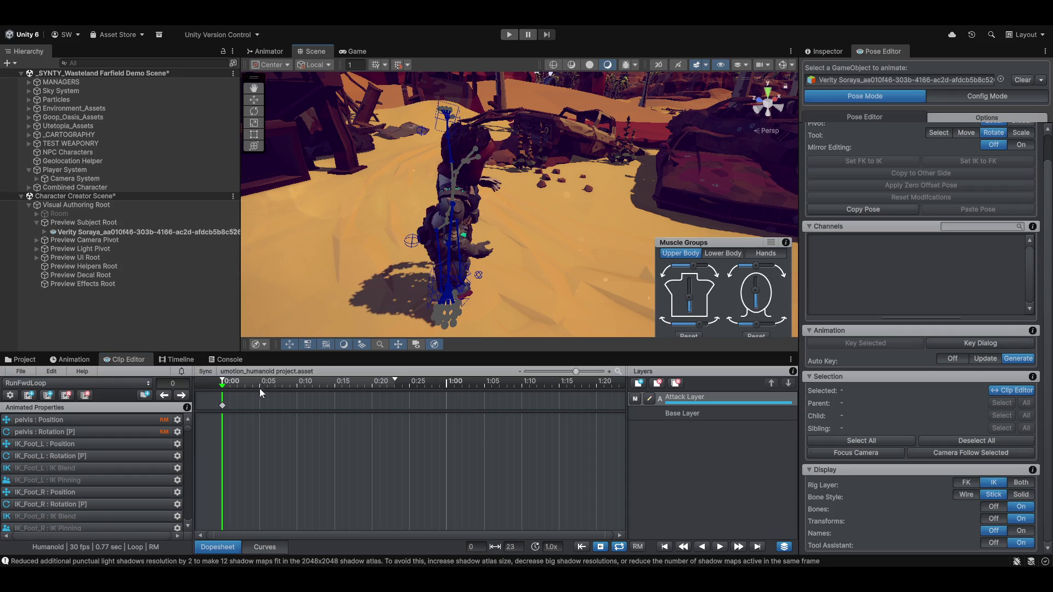
Scrub frames 7 to 10 and orbit around the character to check the keyed pose
mouse_move(221, 386)
left_mouse_down()
mouse_move(287, 386)
mouse_move(239, 380)
mouse_move(320, 367)
mouse_move(275, 371)
left_mouse_up()
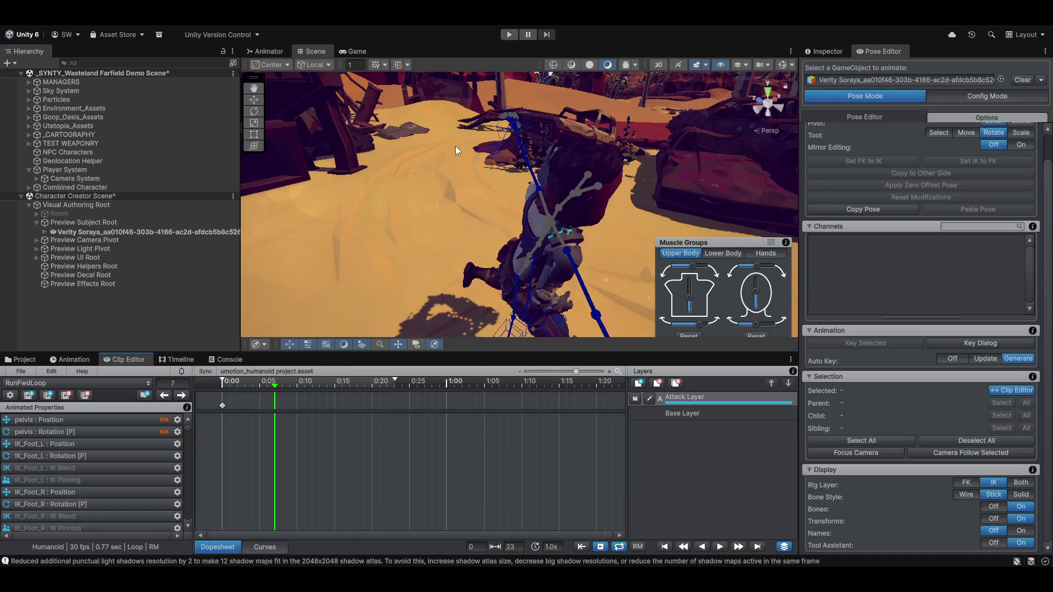
scroll(469, 200, "down", 3)
mouse_move(469, 200)
left_mouse_down()
mouse_move(456, 216)
mouse_move(384, 196)
left_mouse_up()
scroll(383, 195, "up", 3)
mouse_move(386, 208)
left_mouse_down()
mouse_move(401, 233)
mouse_move(397, 215)
mouse_move(433, 163)
left_mouse_up()
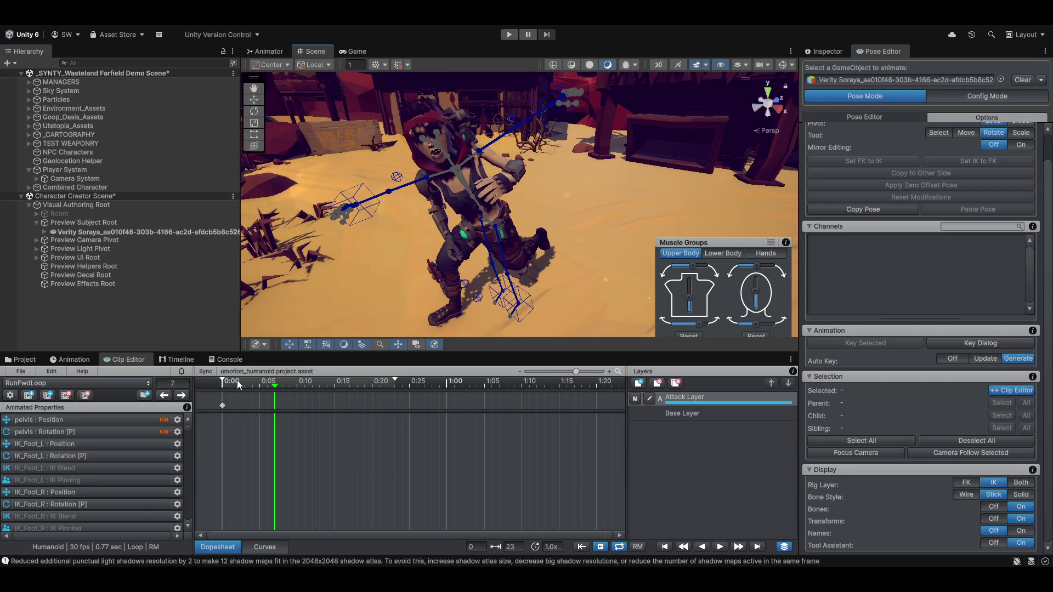
mouse_move(276, 387)
left_mouse_down()
mouse_move(236, 393)
mouse_move(310, 384)
mouse_move(221, 383)
left_mouse_up()
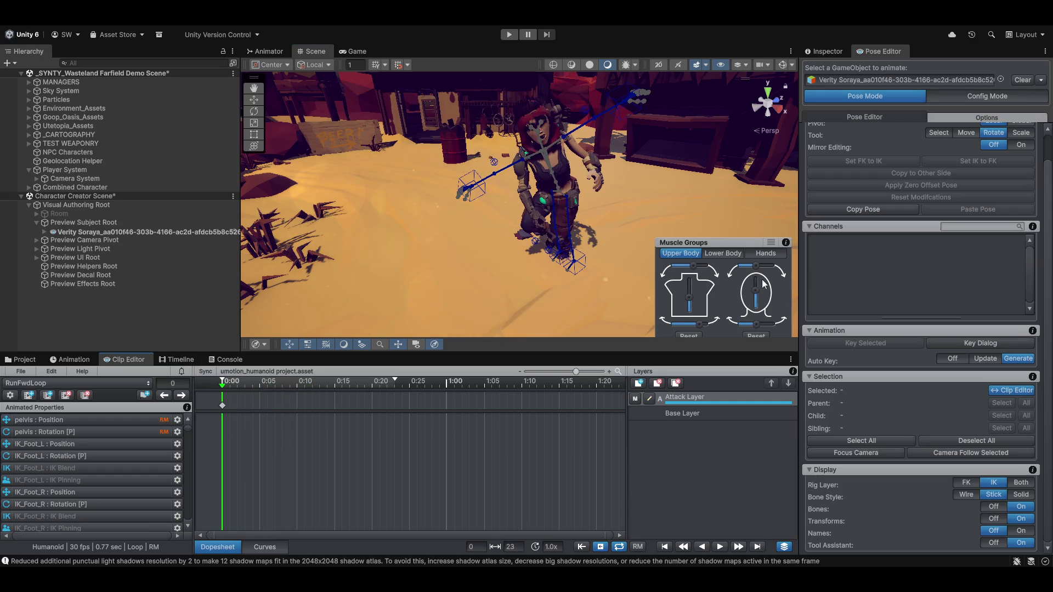
Reset modifications, re-angle the upper body with arms horizontal, then select the frame-0 key
left_click(693, 335)
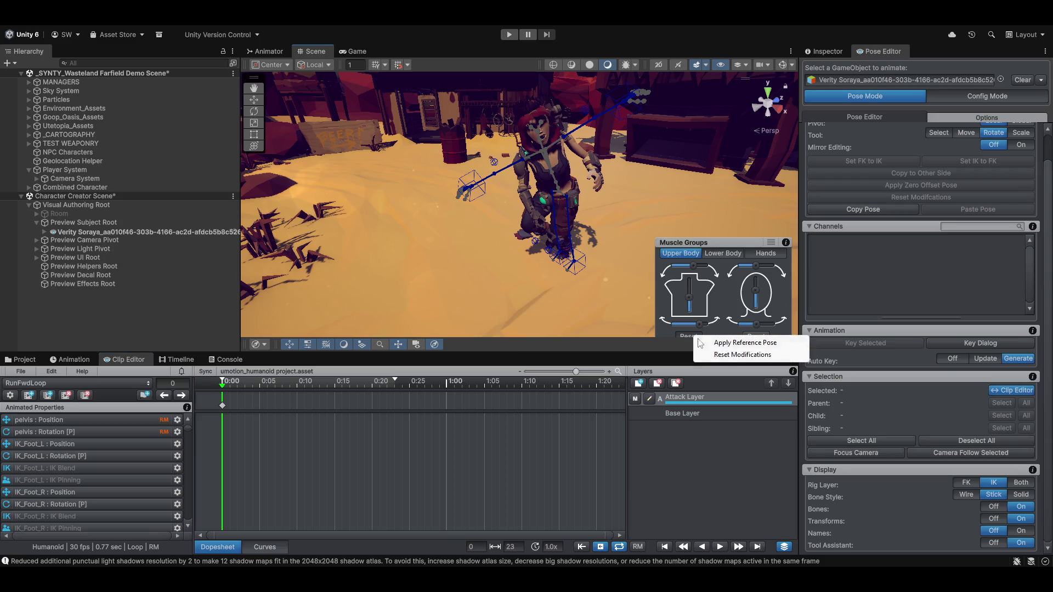
left_click(723, 355)
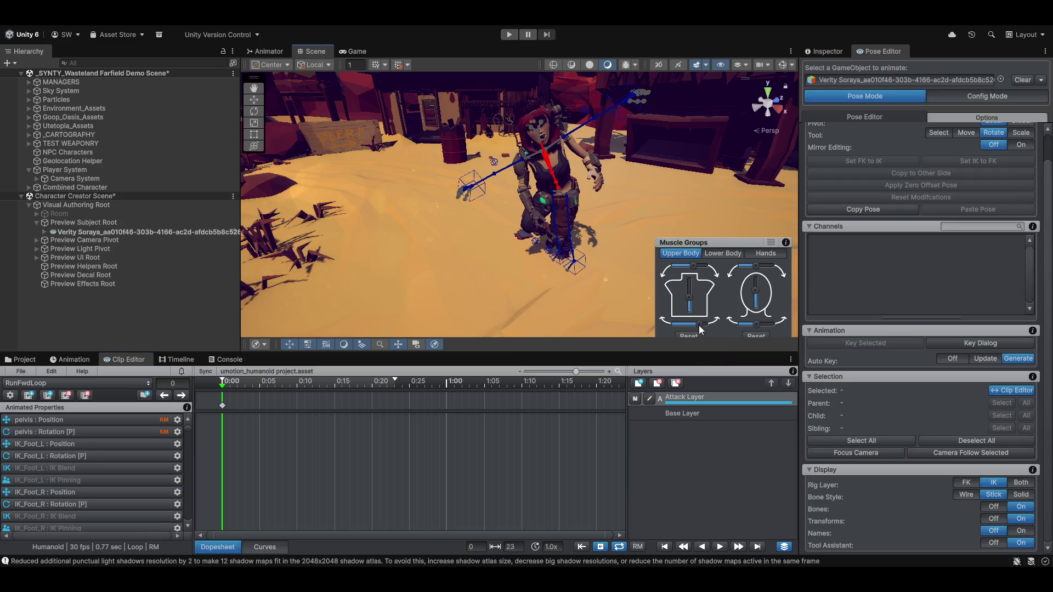
left_click_drag(701, 324, 690, 327)
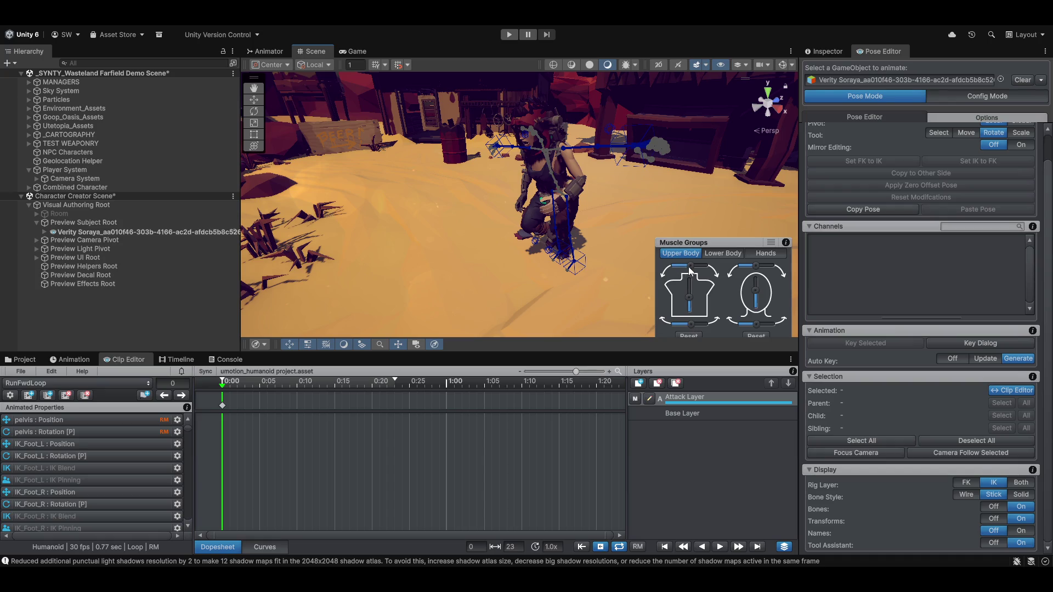
left_click_drag(686, 267, 688, 268)
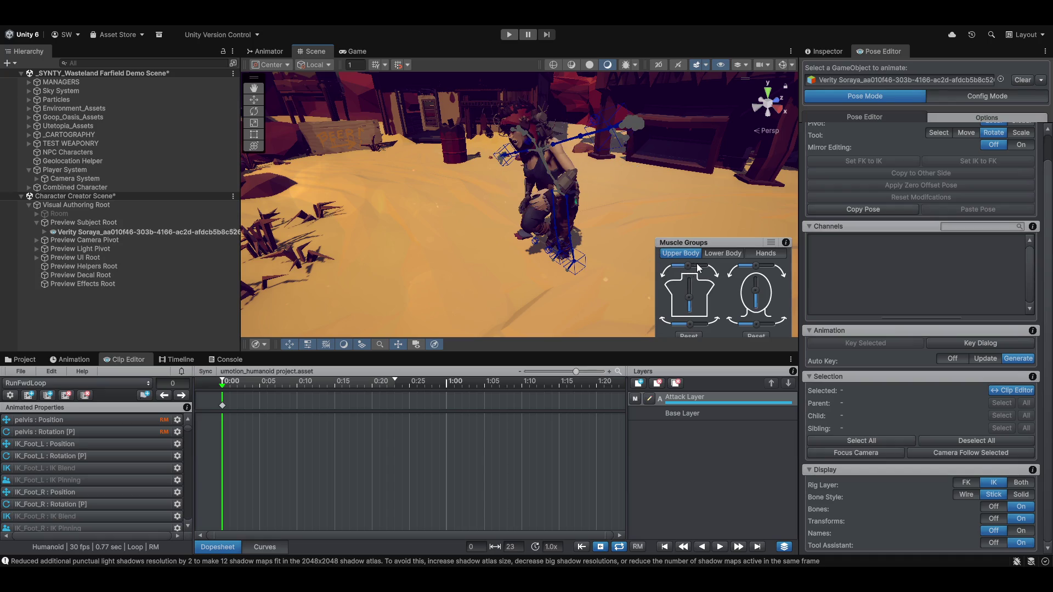
mouse_move(631, 241)
left_mouse_down()
mouse_move(435, 228)
mouse_move(596, 206)
left_mouse_up()
scroll(535, 235, "up", 3)
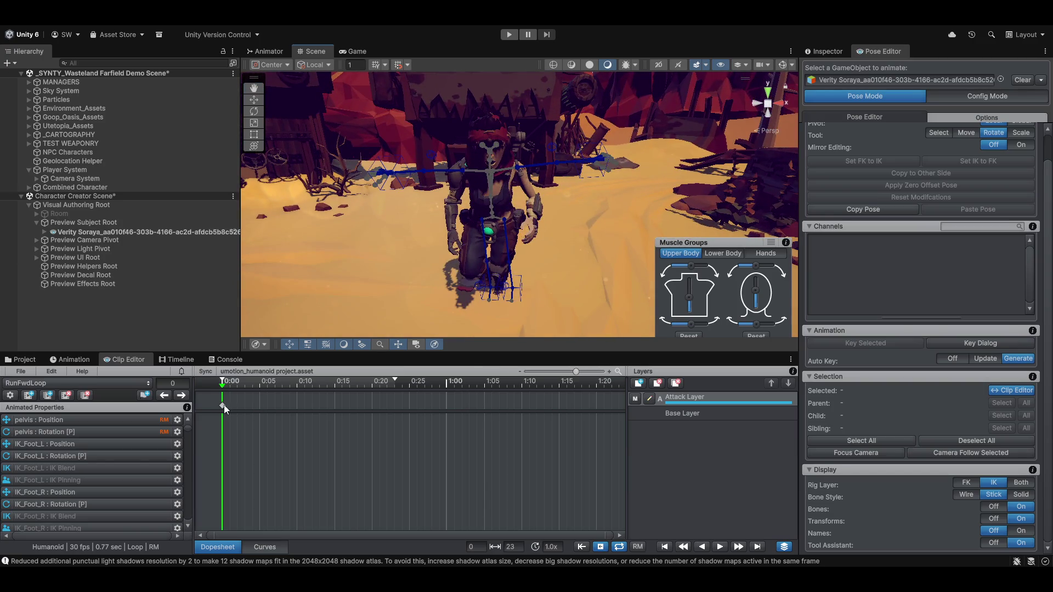
left_click(224, 405)
right_click(224, 405)
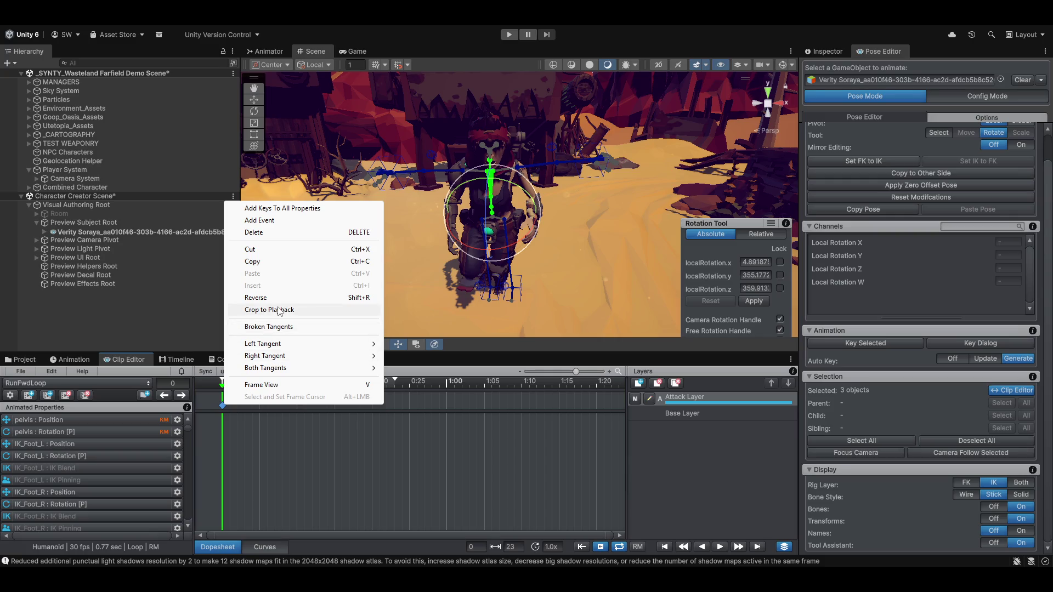
Delete the Attack Layer rotation key, then scrub to frame 9 and back to frame 0
left_click(265, 232)
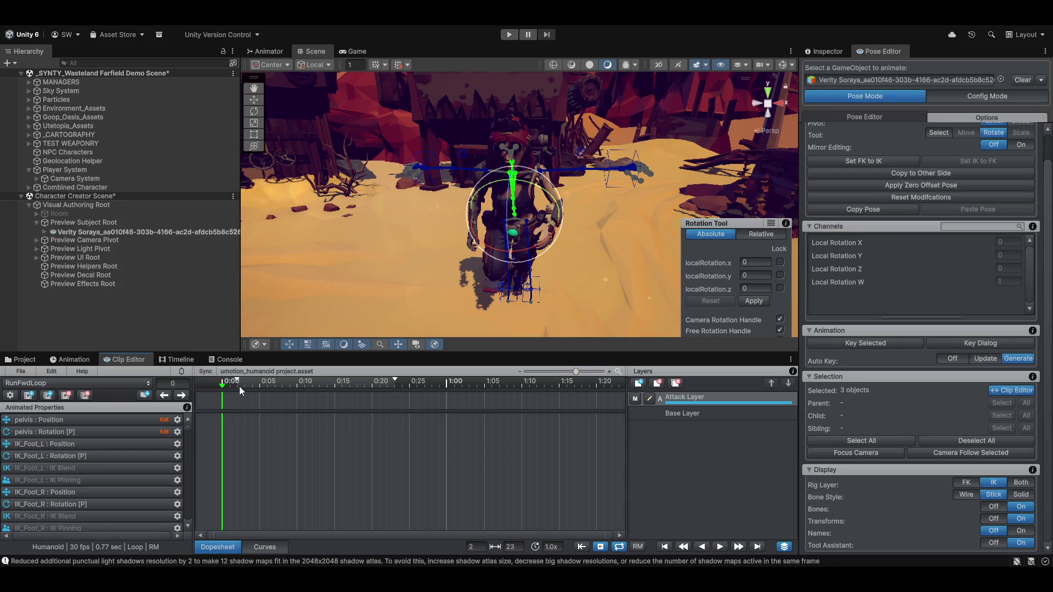
left_click_drag(221, 387, 290, 387)
left_click(222, 385)
Show the Timeline panel, try adding Verity Soraya, and clear the character from the Pose Editor
left_click(178, 361)
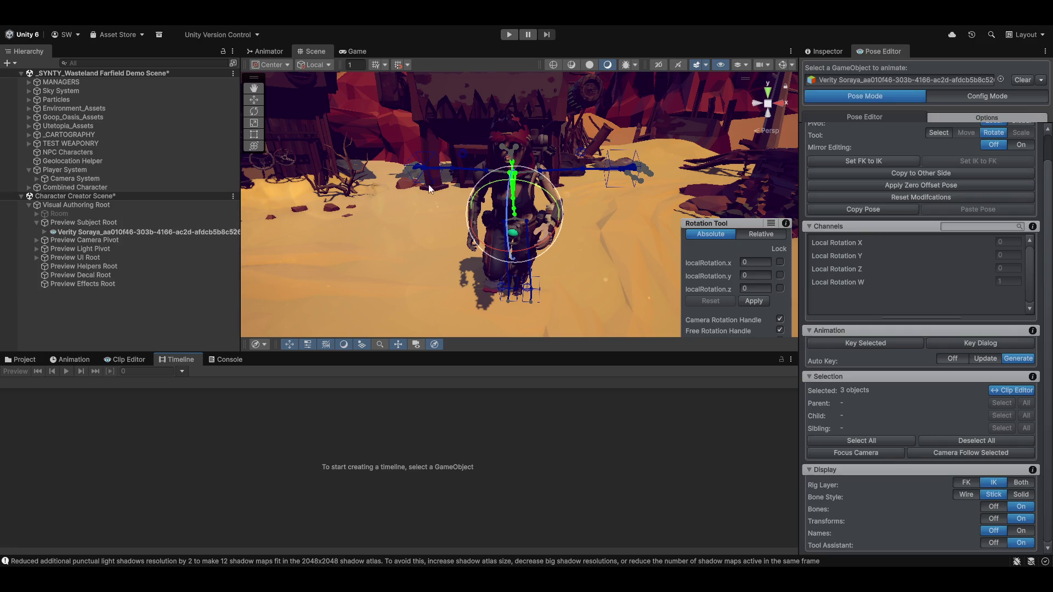
left_click(83, 232)
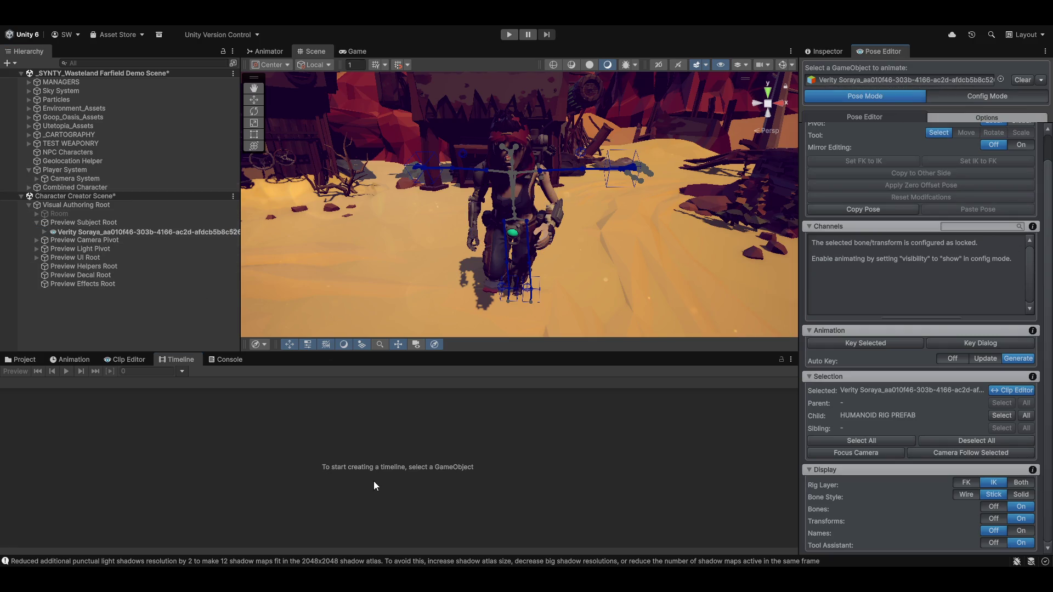
mouse_move(90, 232)
left_mouse_down()
mouse_move(165, 265)
mouse_move(348, 454)
left_mouse_up()
left_click(1013, 81)
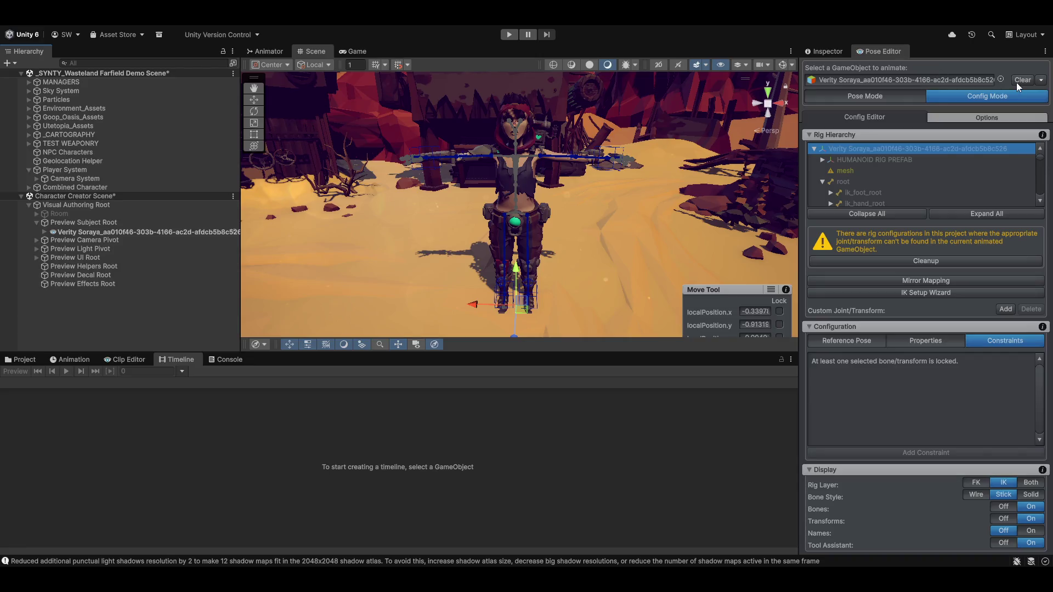
left_click(126, 231)
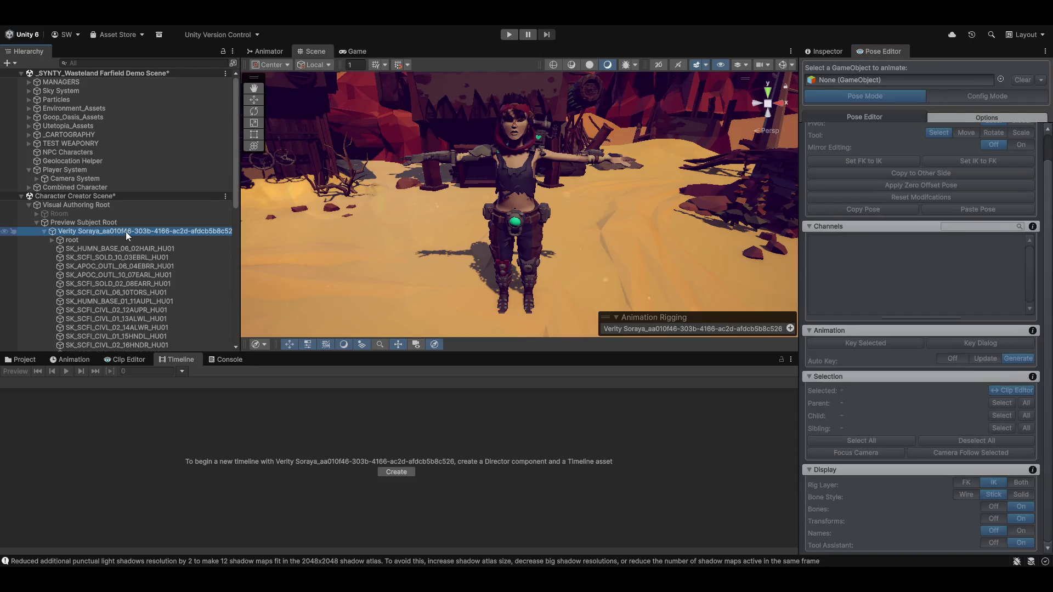
Create a Timeline asset and Director for Verity Soraya, keeping the suggested file name
left_click(394, 472)
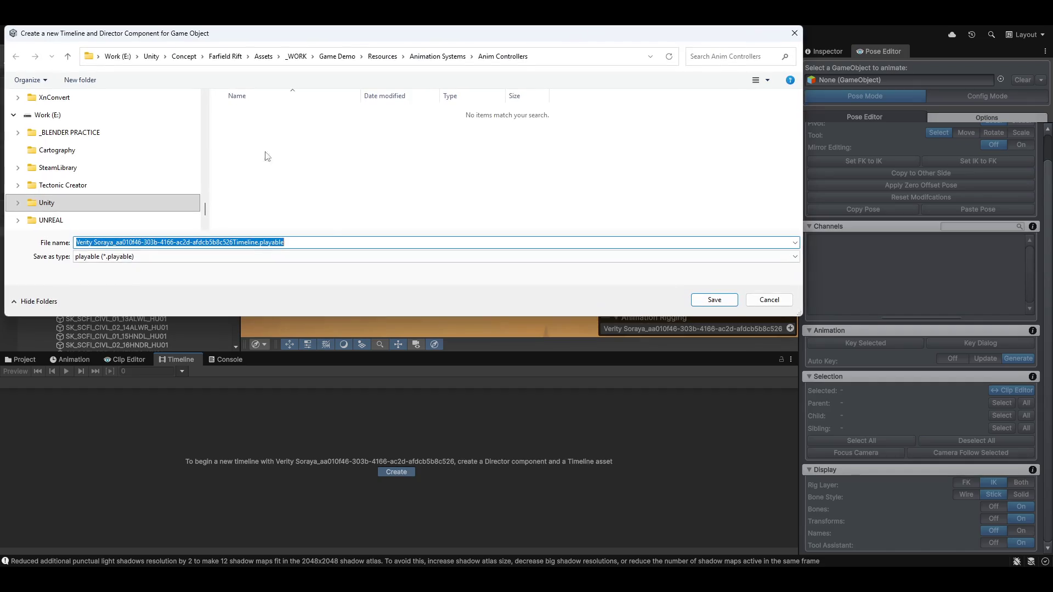
key("End")
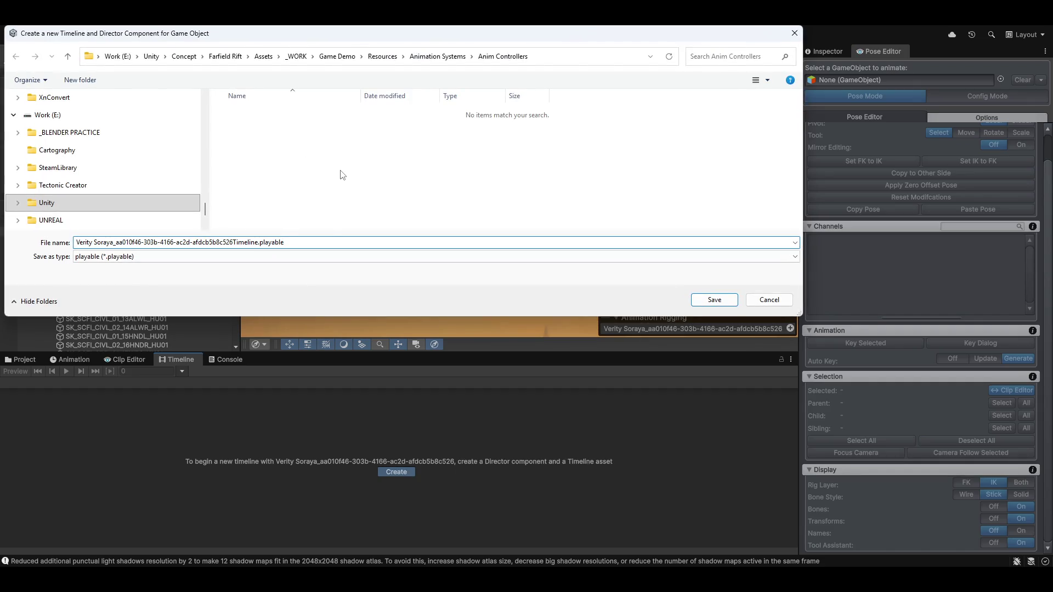
key("Return")
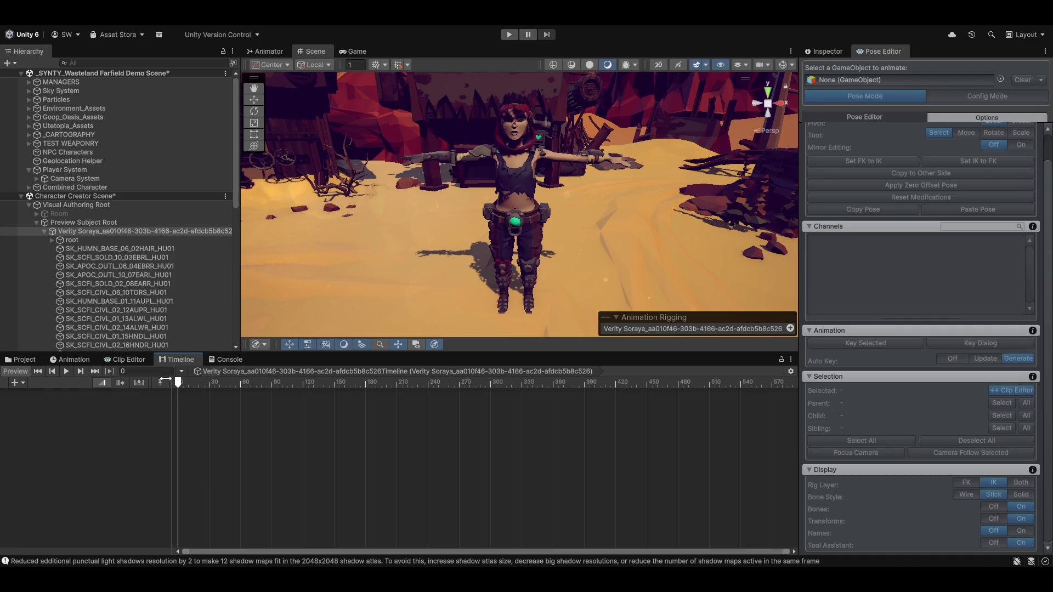
Load Verity Soraya back into the Pose Editor, accept the warning, and return to the Clip Editor
mouse_move(125, 231)
left_mouse_down()
mouse_move(912, 101)
mouse_move(910, 78)
left_mouse_up()
left_click(634, 349)
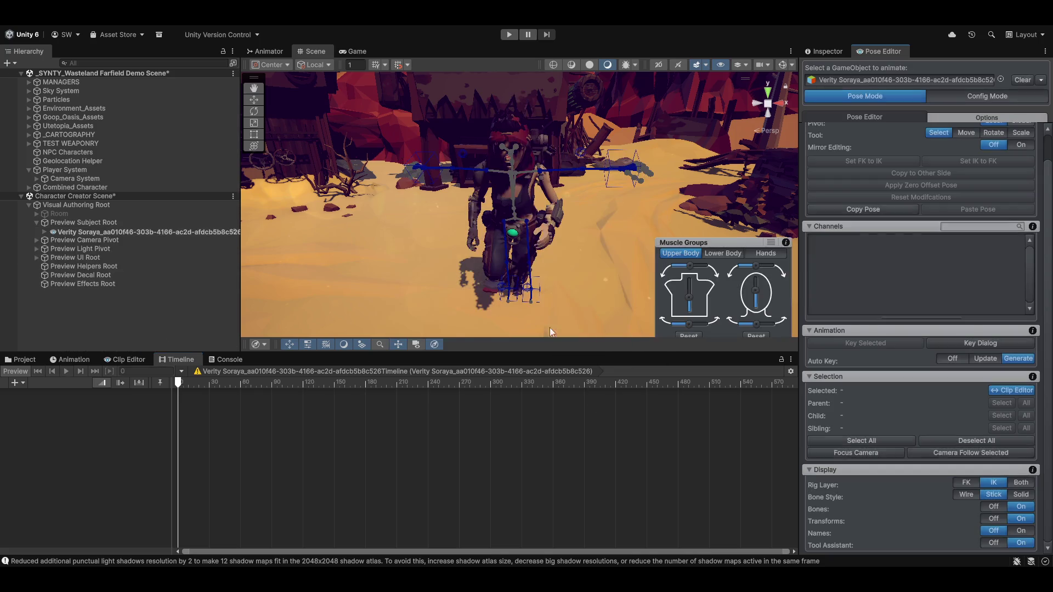
mouse_move(476, 268)
left_mouse_down()
mouse_move(543, 265)
mouse_move(478, 273)
mouse_move(438, 299)
left_mouse_up()
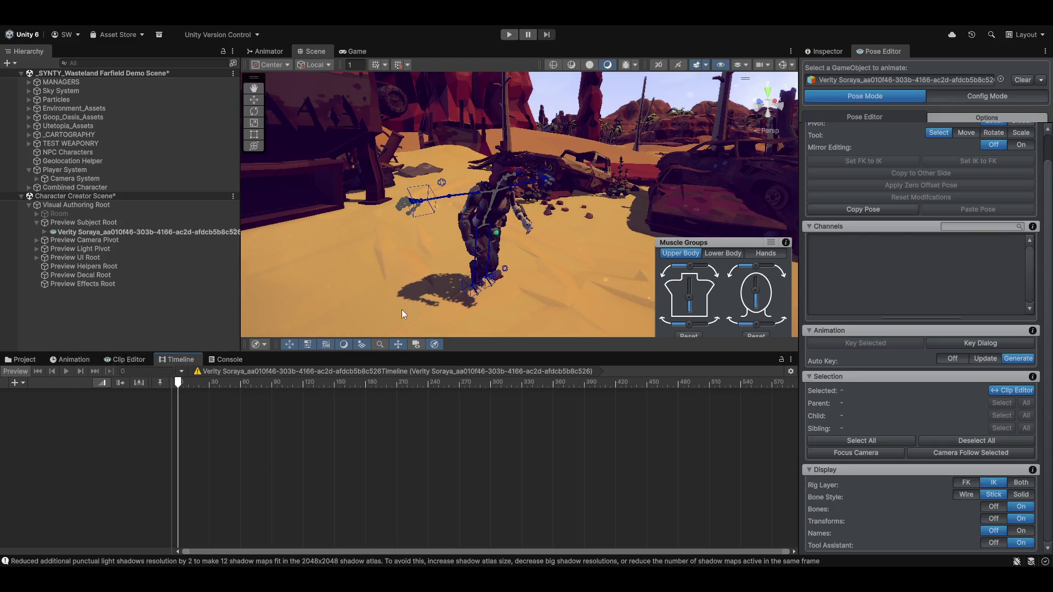
left_click(123, 360)
Sync the Clip Editor to the Timeline window with No Offset
left_click(203, 373)
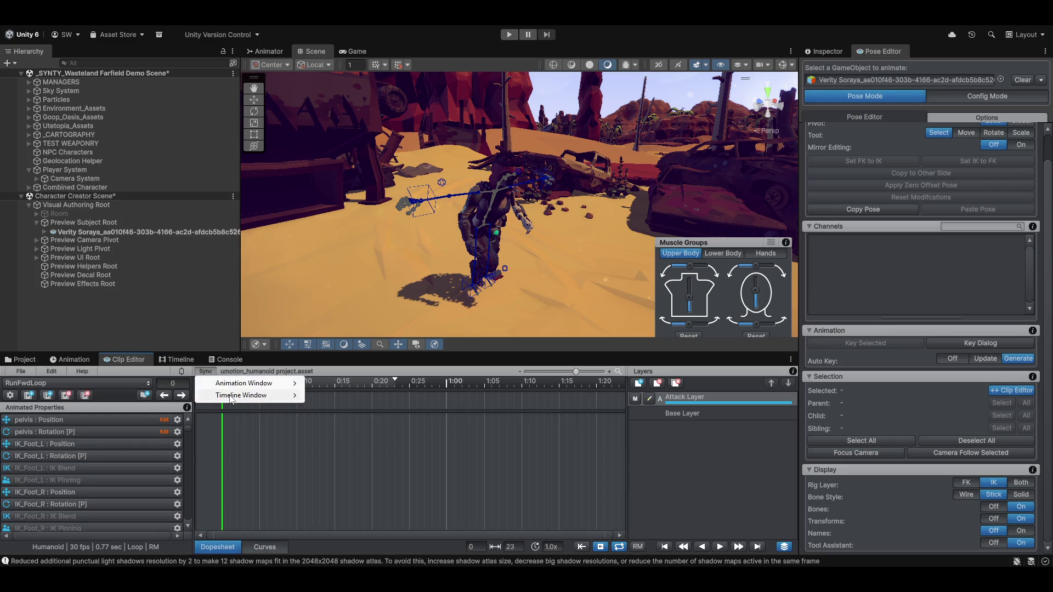
mouse_move(247, 396)
left_click(365, 418)
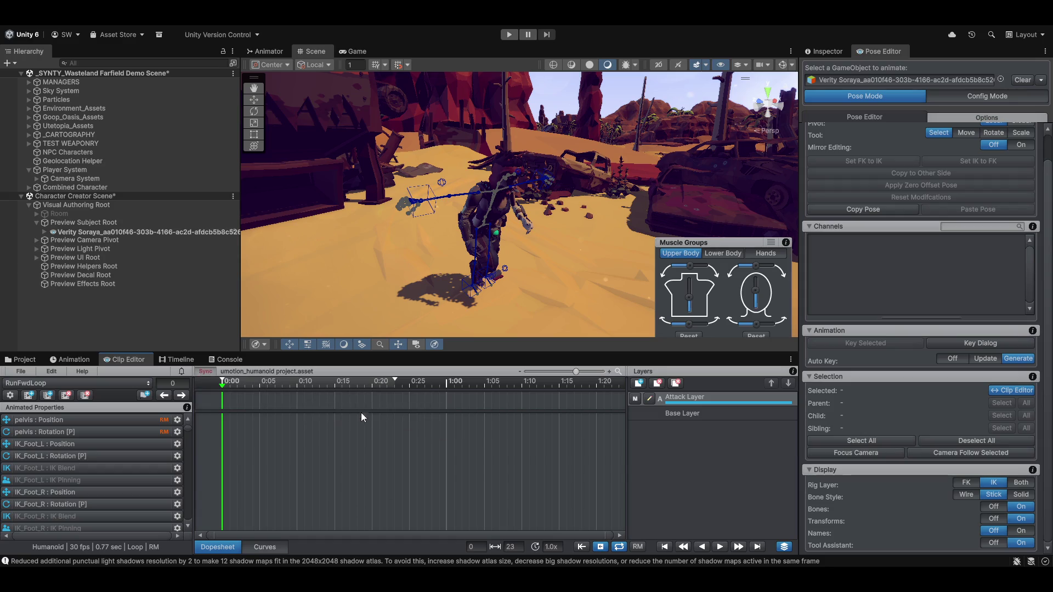
Show Verity's empty timeline, browse track types without adding one, and change the clip editing mode
left_click(175, 360)
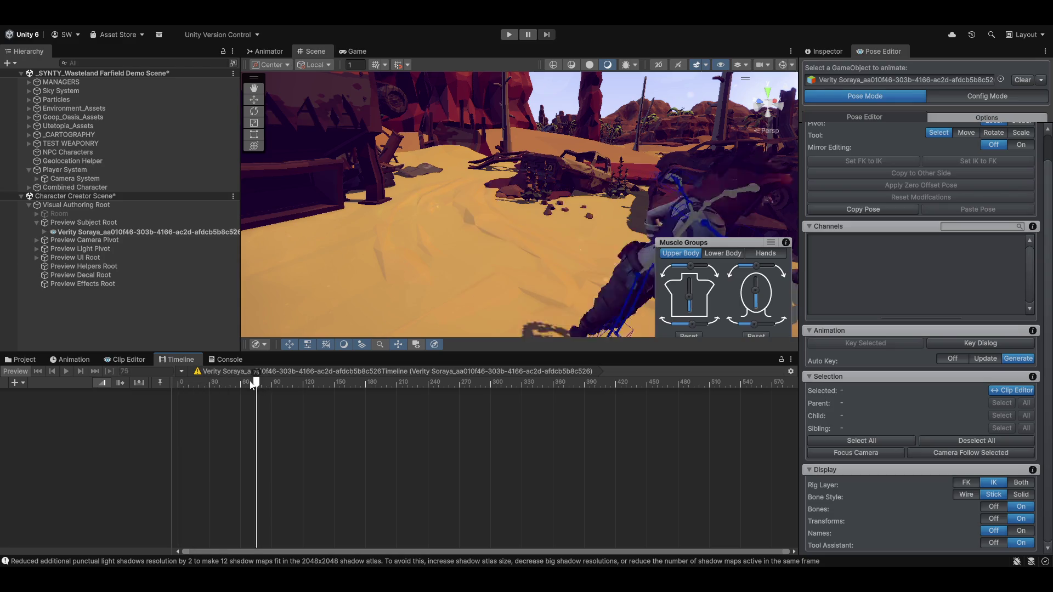
scroll(260, 421, "down", 2)
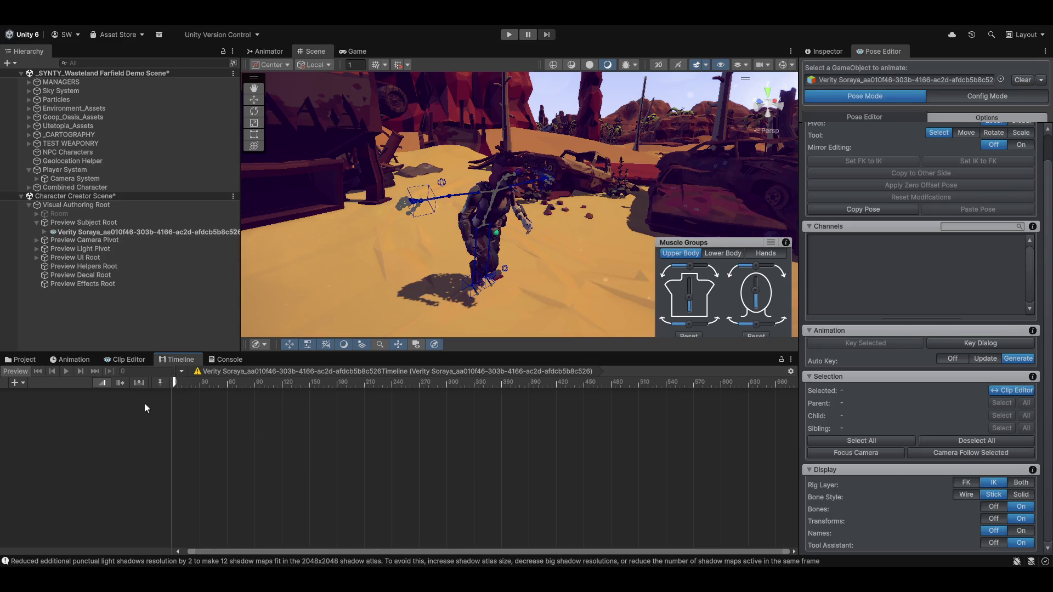
scroll(226, 410, "up", 6)
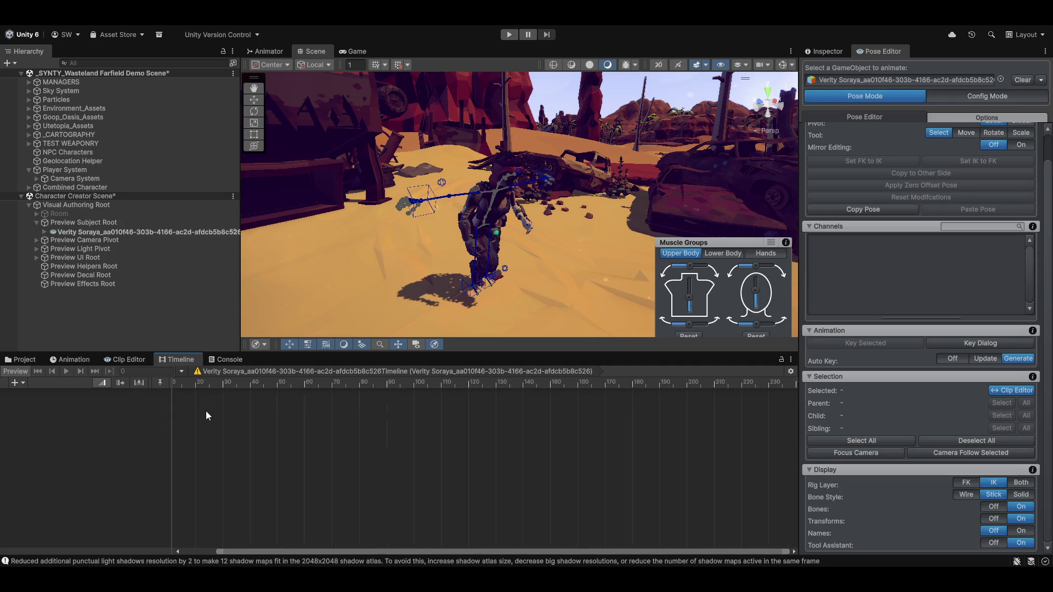
left_click(16, 383)
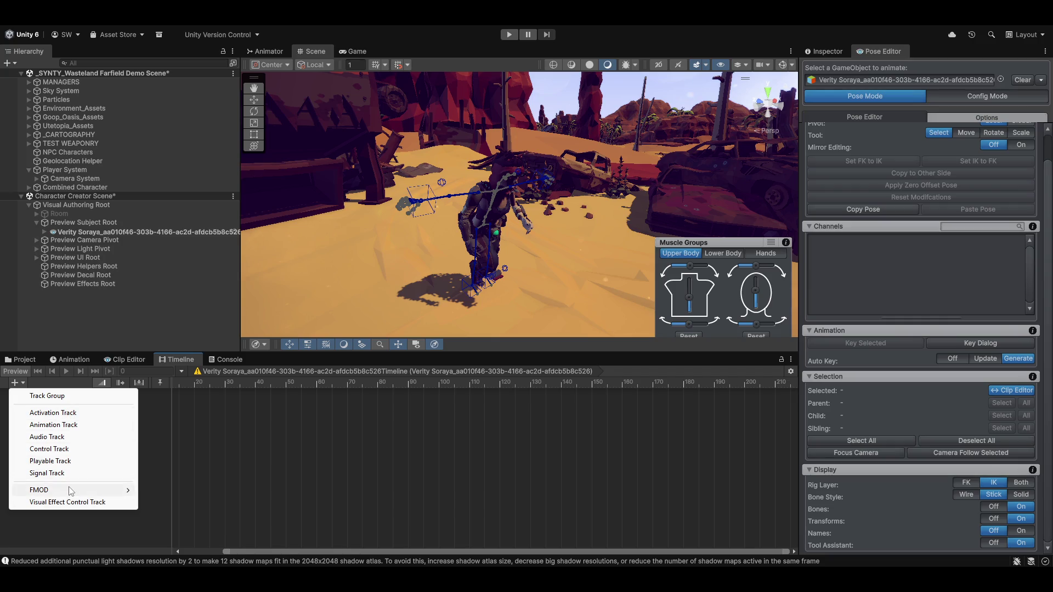
mouse_move(72, 490)
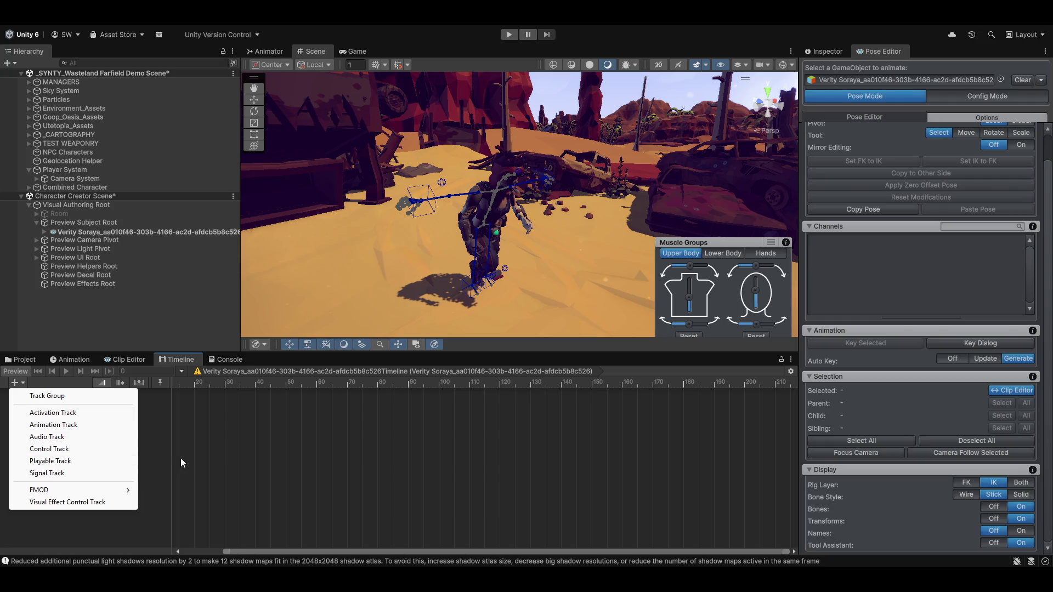
left_click(202, 434)
left_click(101, 382)
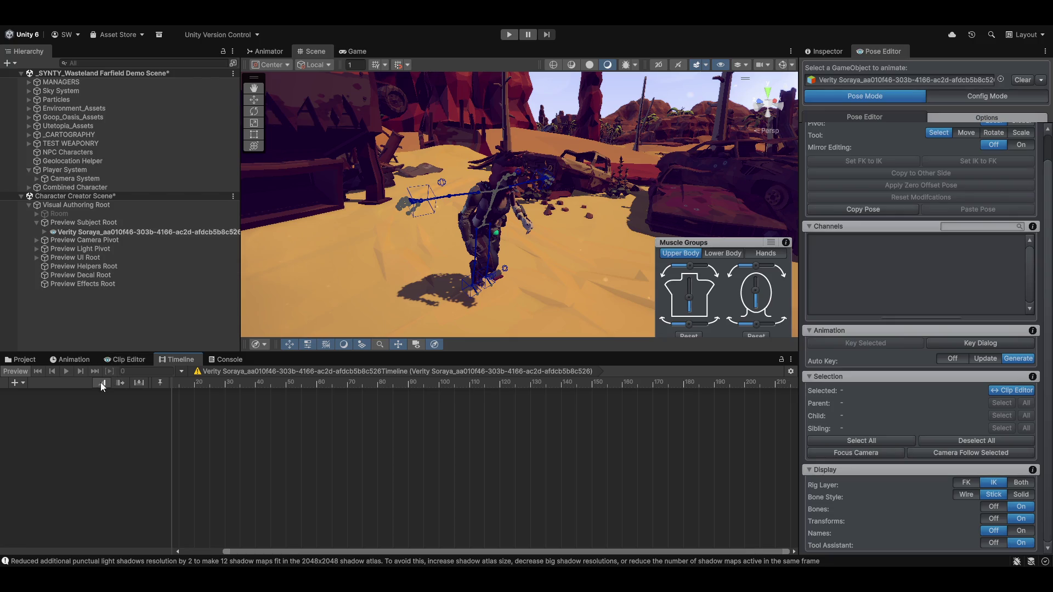
scroll(271, 422, "down", 2)
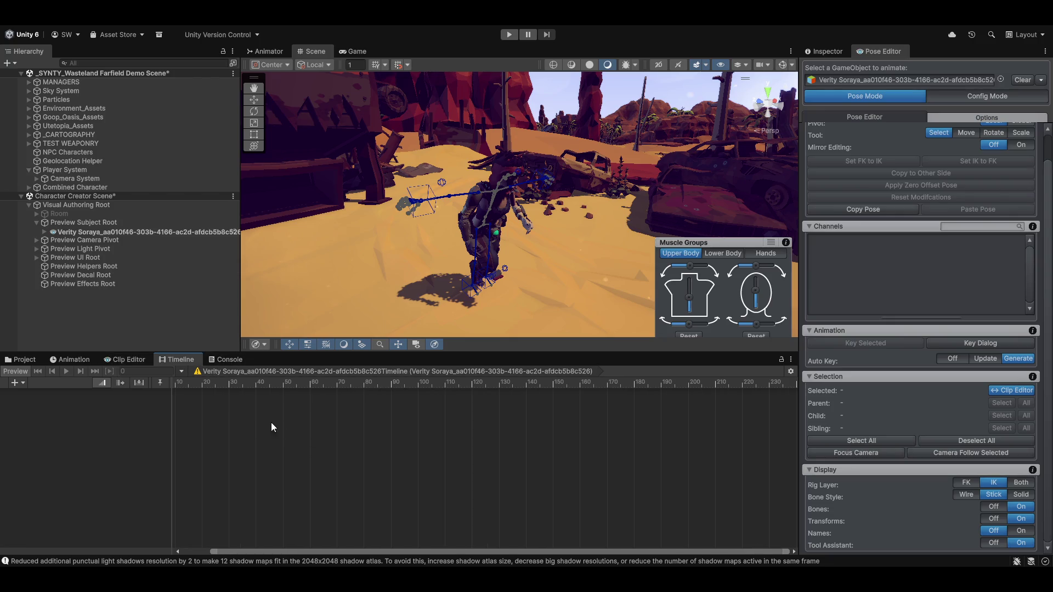
scroll(272, 432, "left", 2)
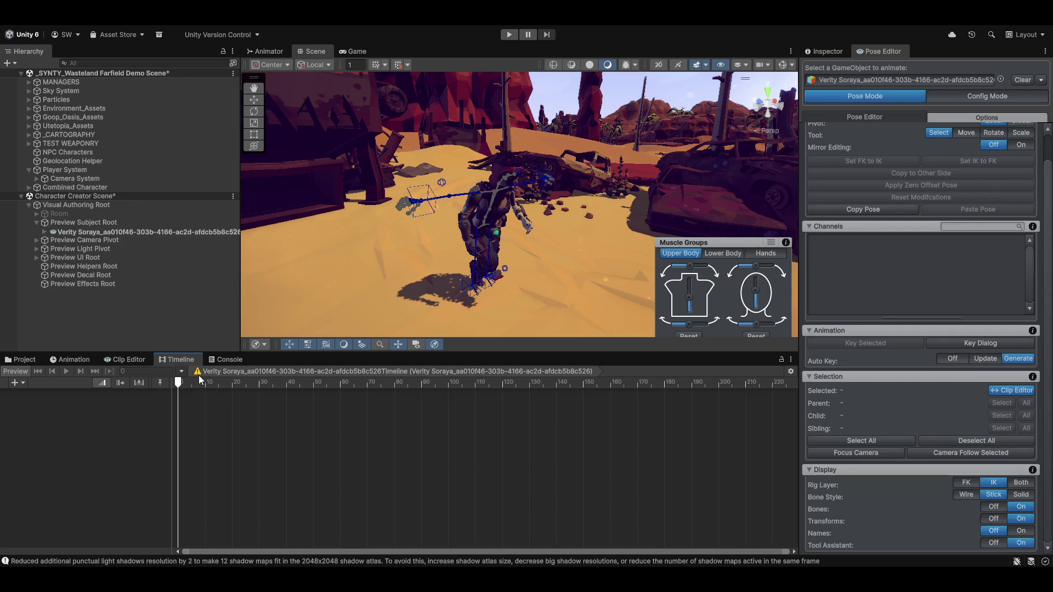
mouse_move(200, 377)
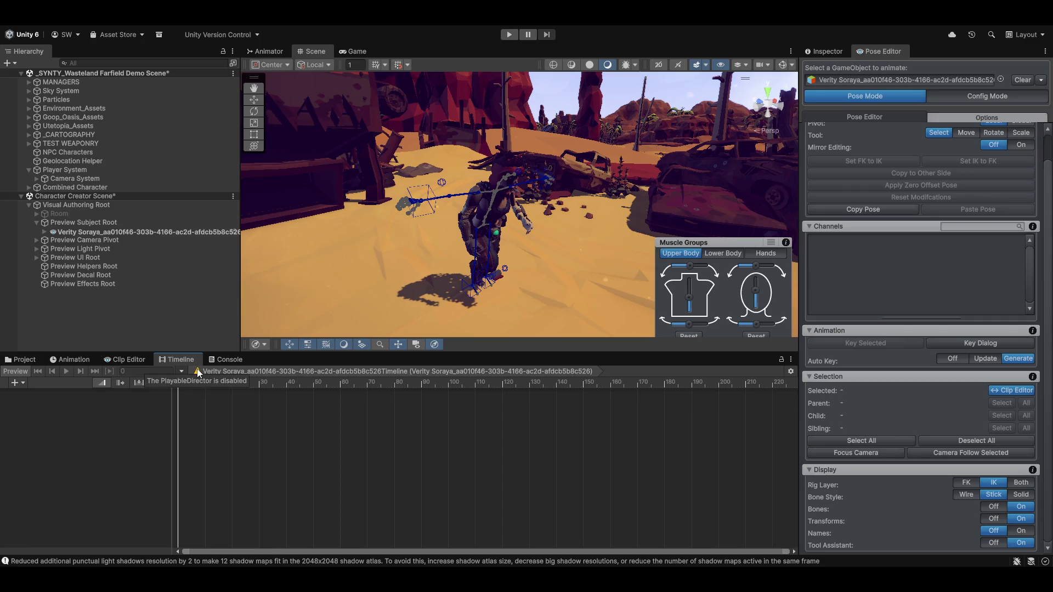
left_click(181, 371)
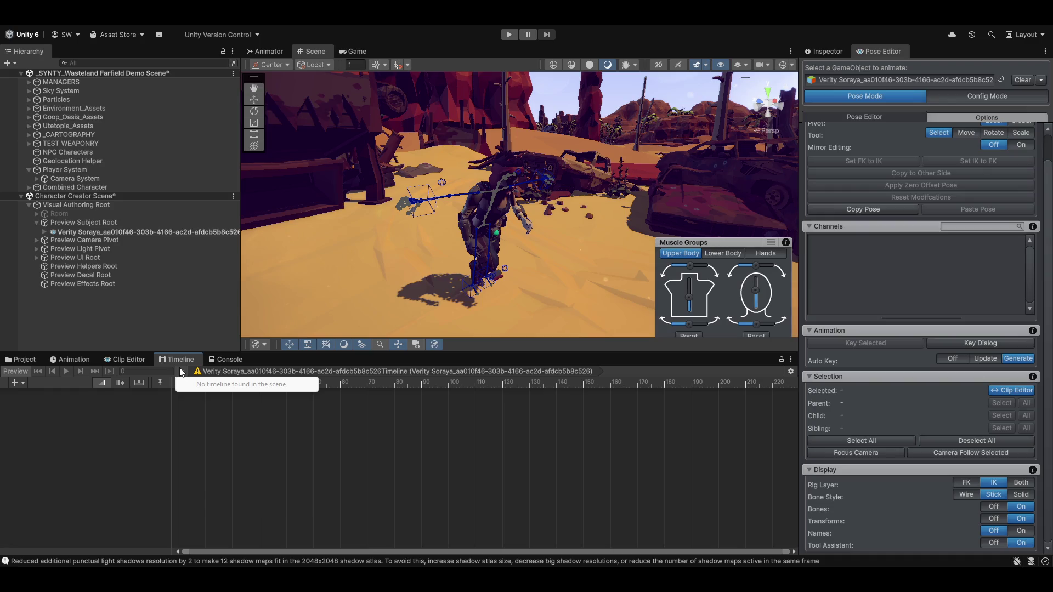
left_click(259, 454)
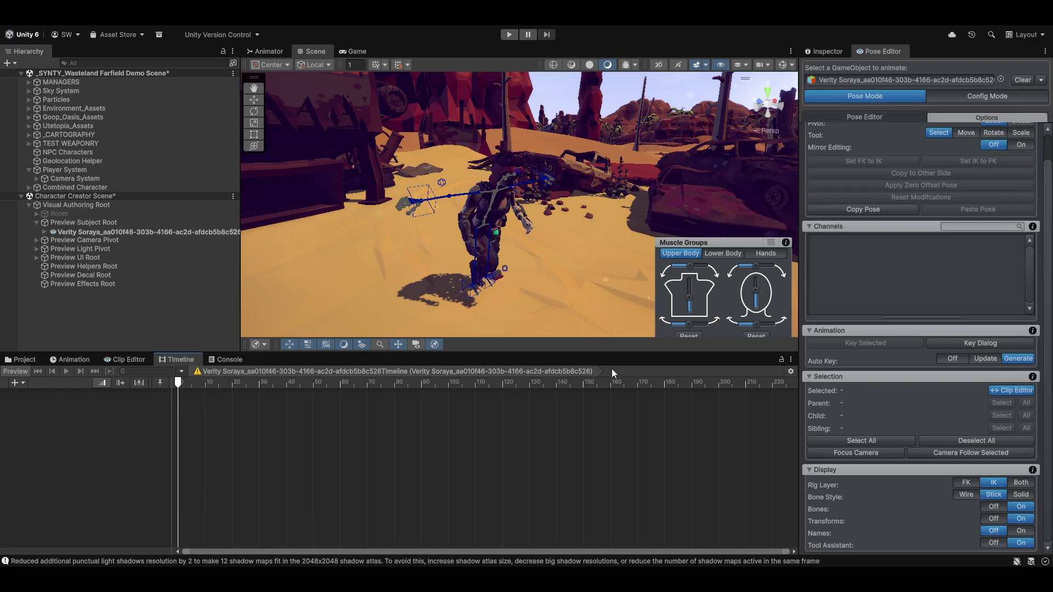
left_click(790, 372)
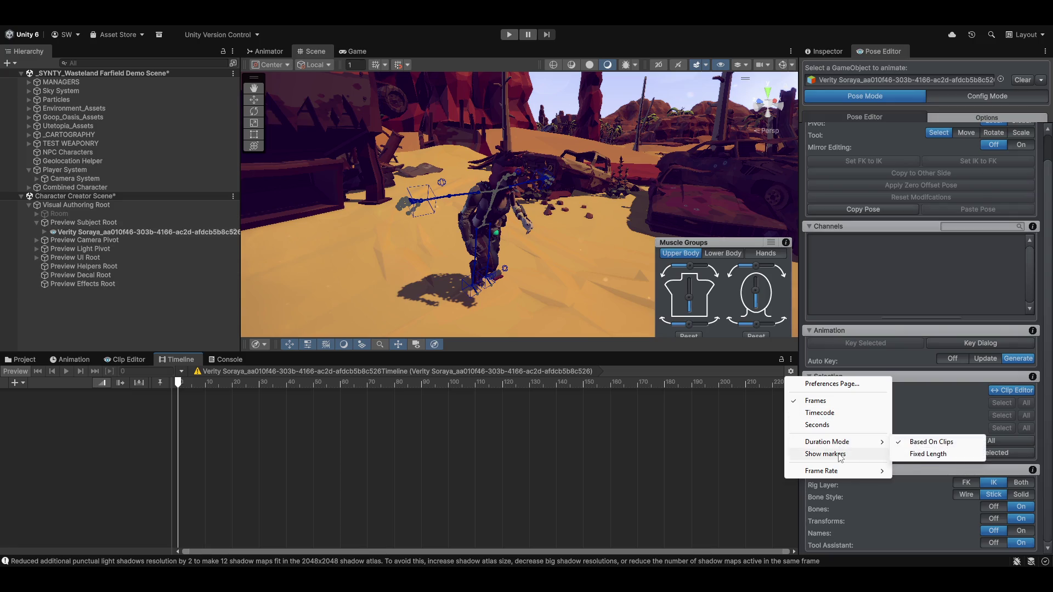
left_click(825, 454)
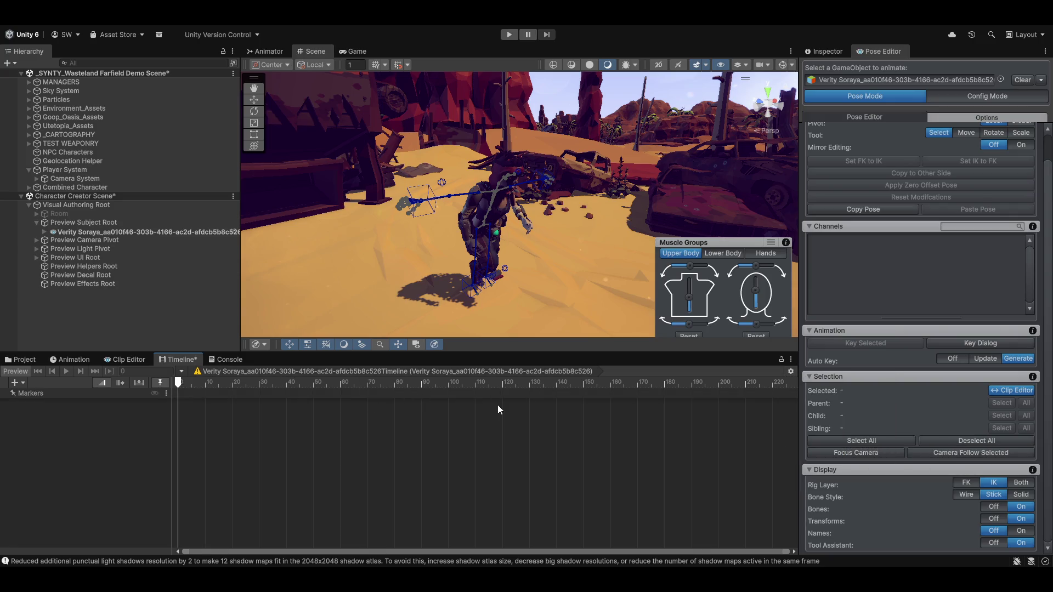
left_click(791, 372)
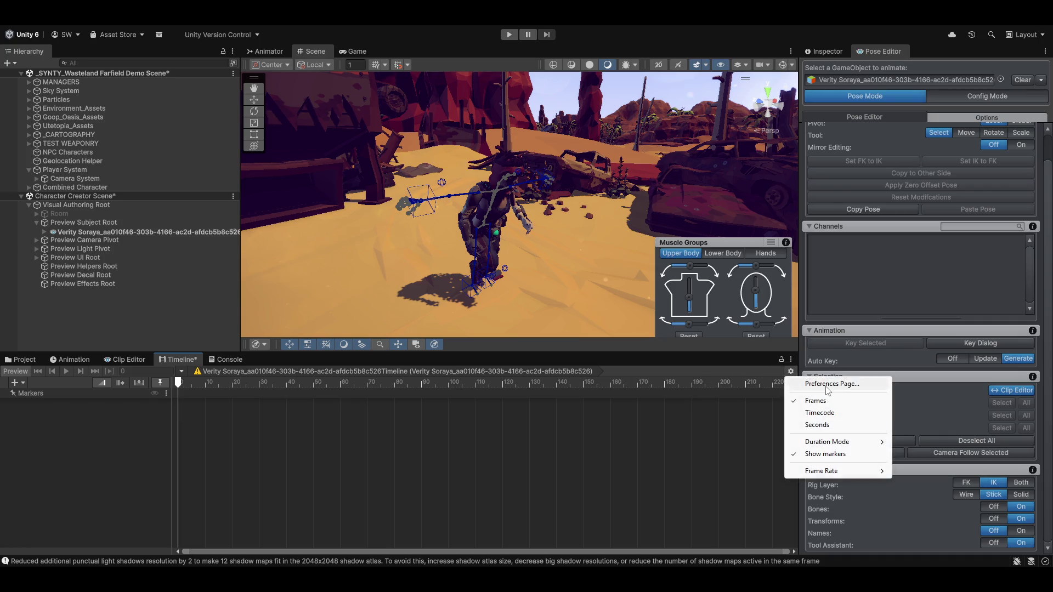
left_click(828, 386)
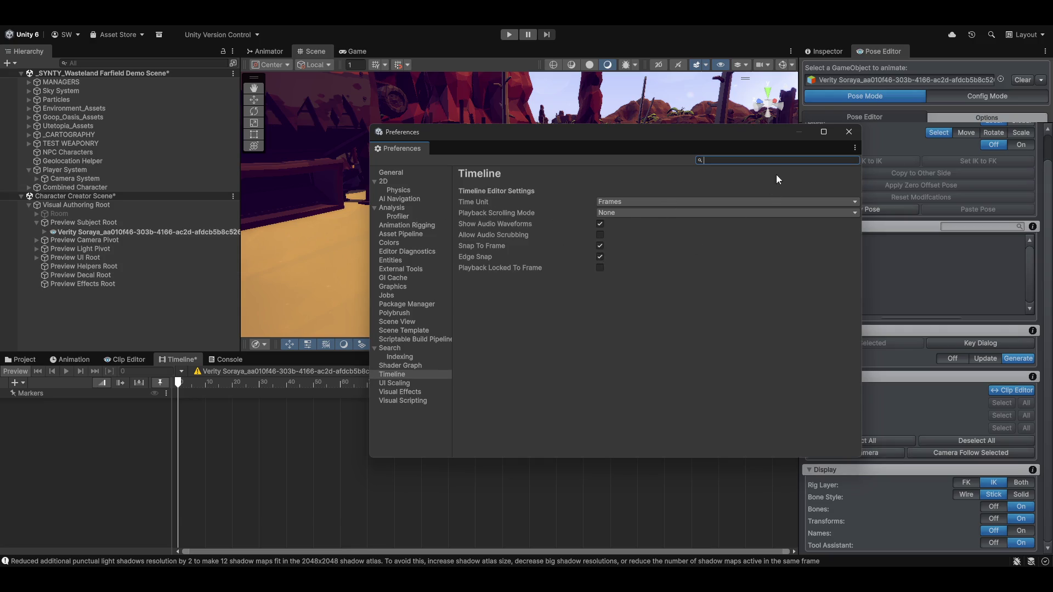
left_click(851, 133)
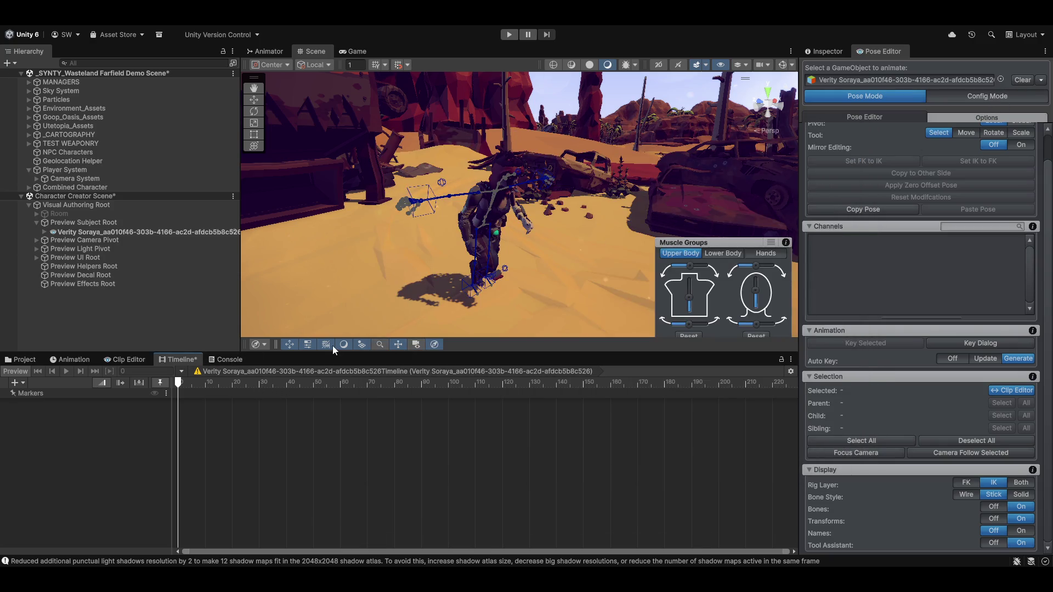
Clear the Pose Editor target and add a Track Group containing an Activation Track
left_click(1023, 80)
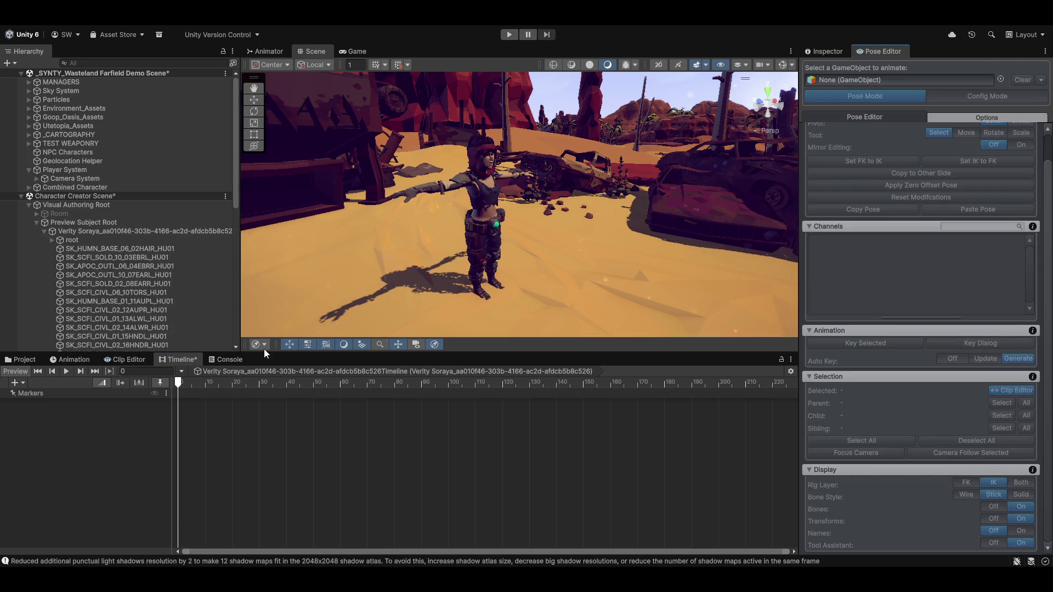
left_click(115, 231)
right_click(489, 412)
left_click(495, 417)
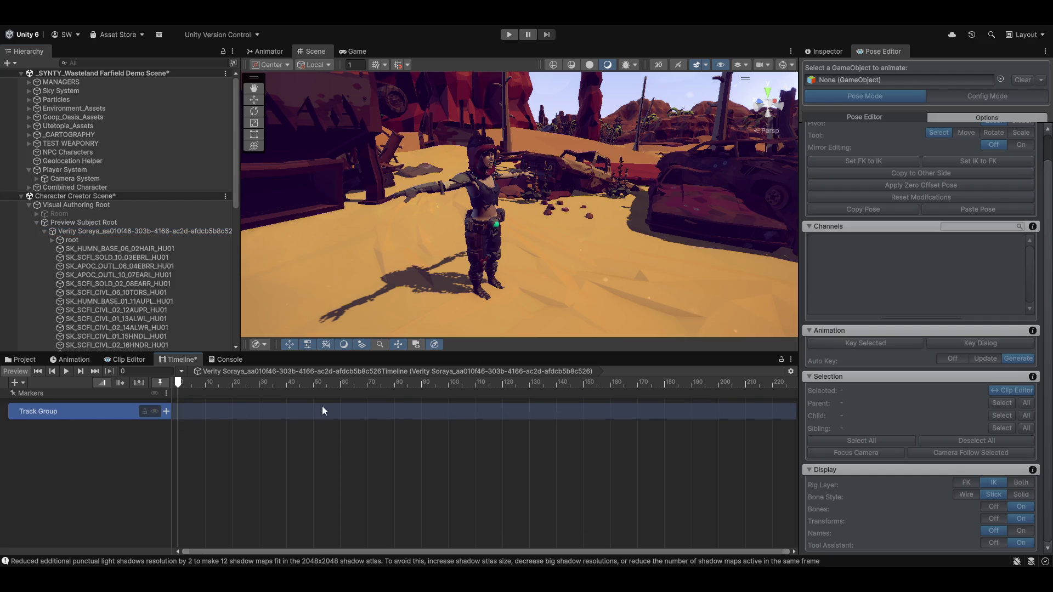
left_click(166, 411)
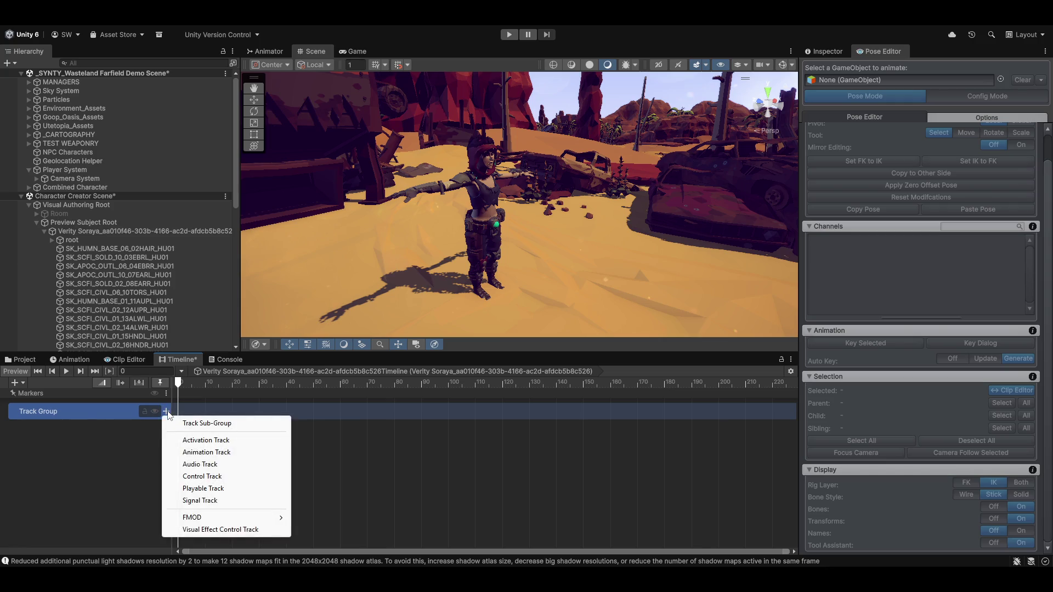
left_click(229, 441)
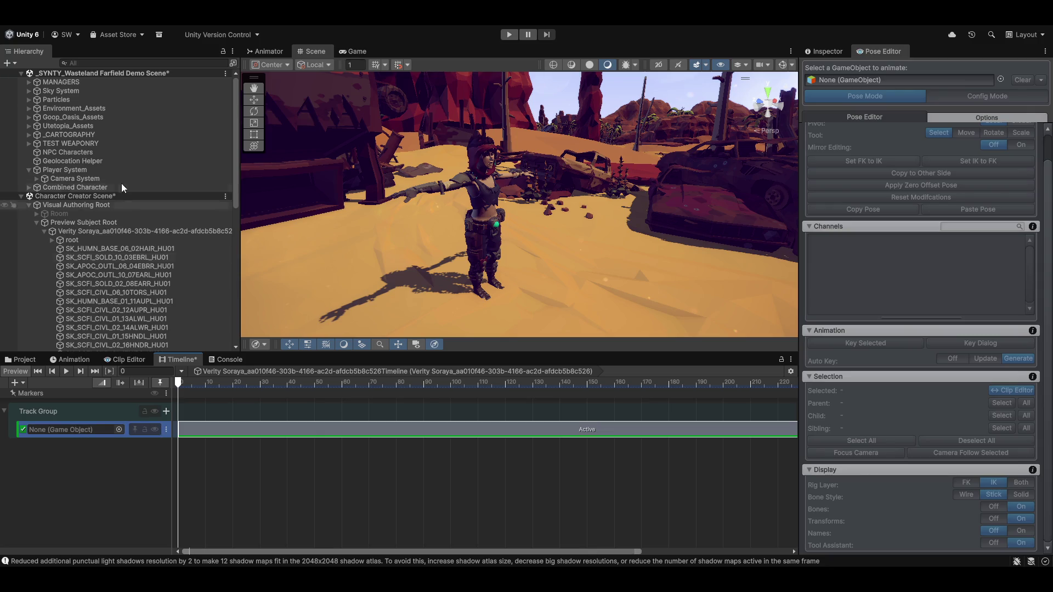
Bind the Activation Track to Verity Soraya and load the character back into the Pose Editor
mouse_move(98, 233)
left_mouse_down()
mouse_move(64, 399)
mouse_move(73, 429)
left_mouse_up()
left_click(182, 232)
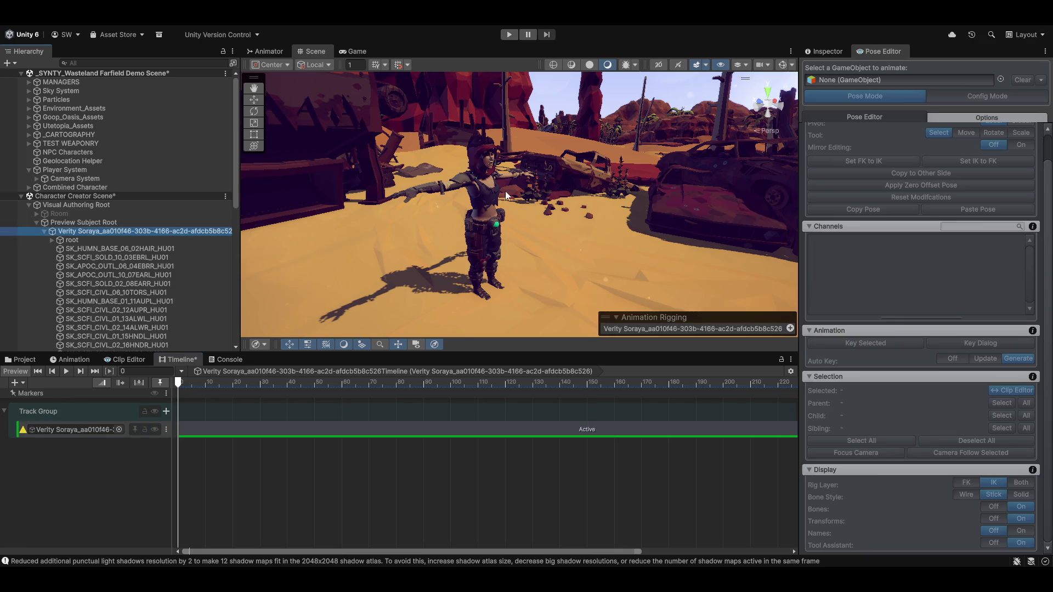
mouse_move(105, 233)
left_mouse_down()
mouse_move(894, 159)
mouse_move(958, 83)
left_mouse_up()
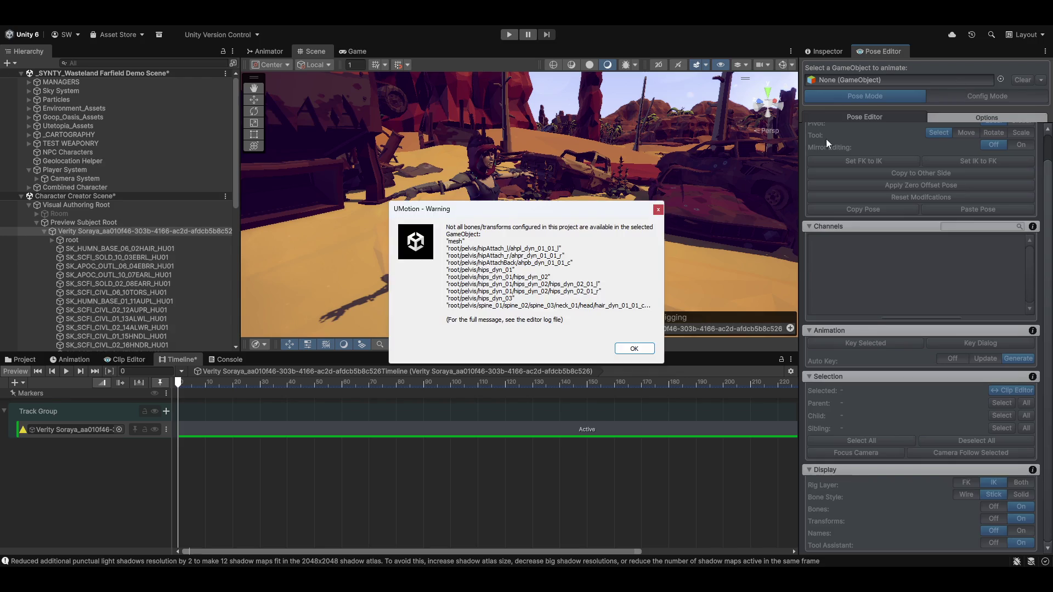
left_click(634, 349)
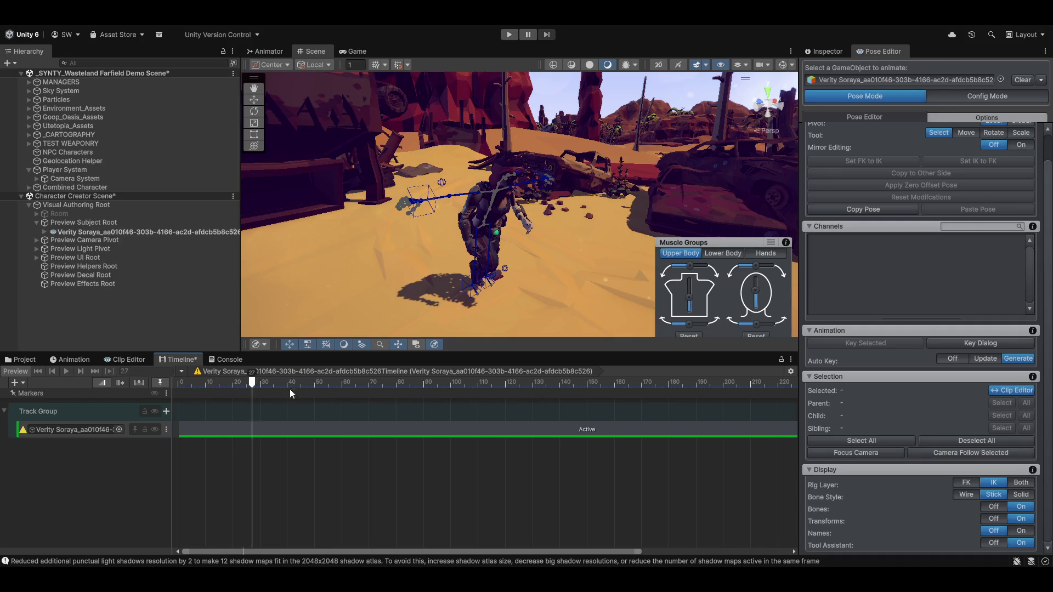
Sync the UMotion Clip Editor to the Timeline window with No Offset
left_click(124, 359)
left_click(203, 371)
mouse_move(228, 396)
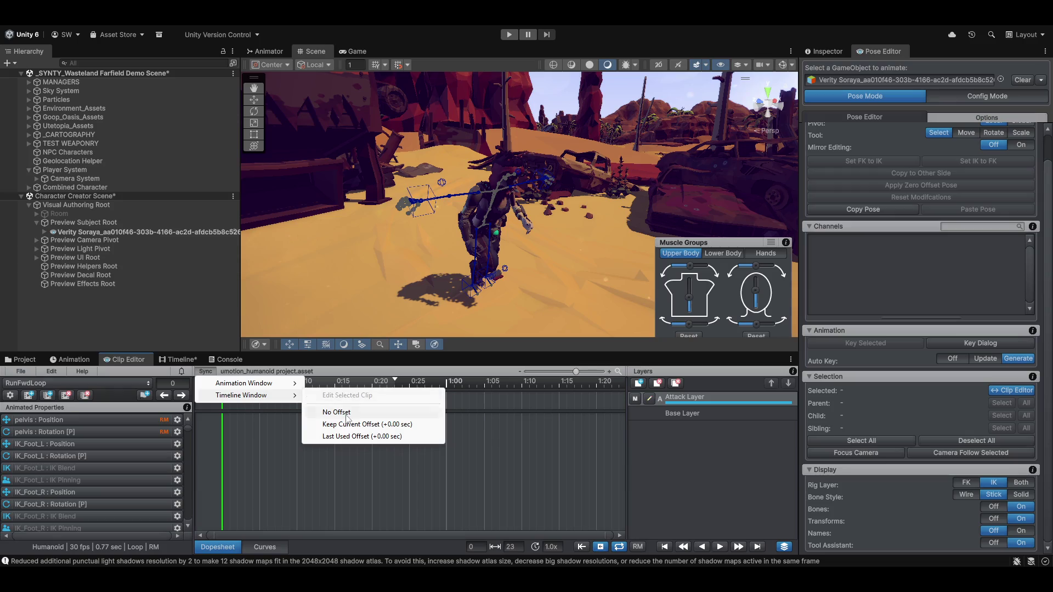
left_click(336, 412)
Back in the Timeline, preview the animation and add a second Active clip to the Activation Track
left_click(181, 360)
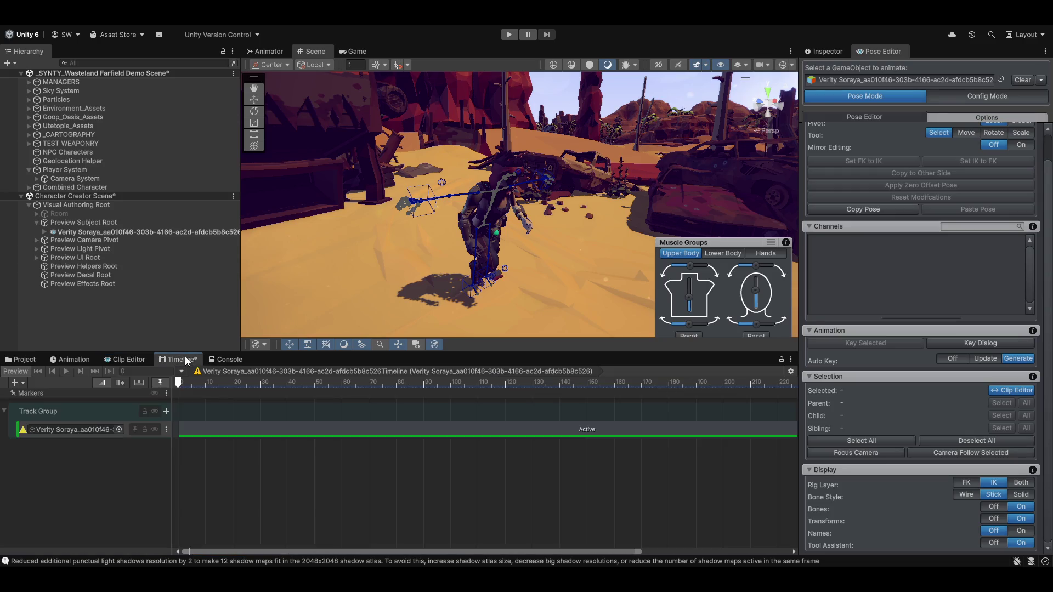
left_click_drag(178, 387, 413, 387)
left_click(158, 383)
left_click(167, 430)
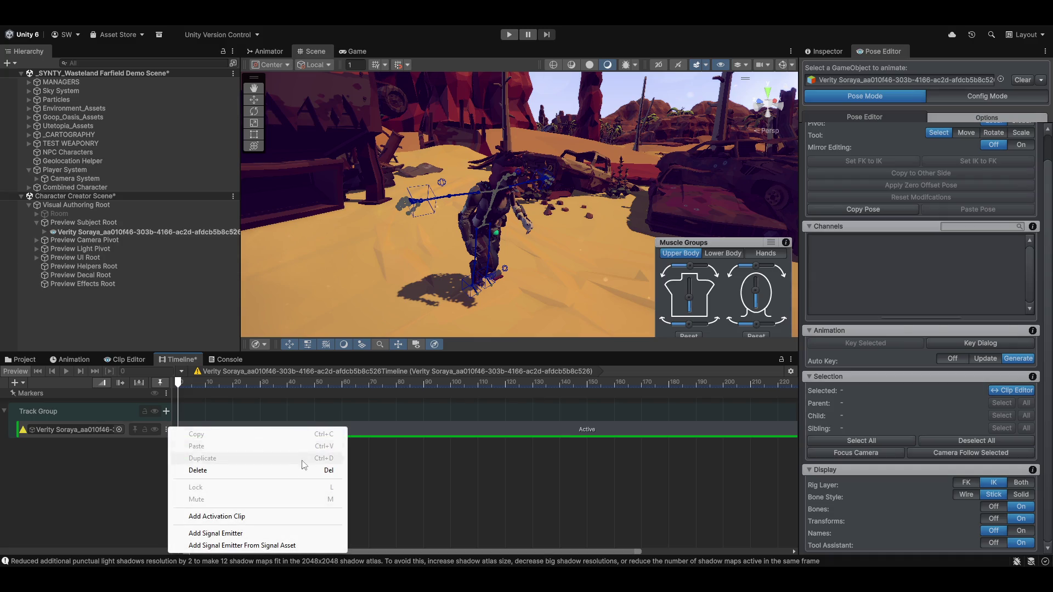
left_click(232, 516)
Preview the second Active clip, then delete it so only one Active clip remains
scroll(351, 494, "down", 3)
scroll(377, 480, "down", 10)
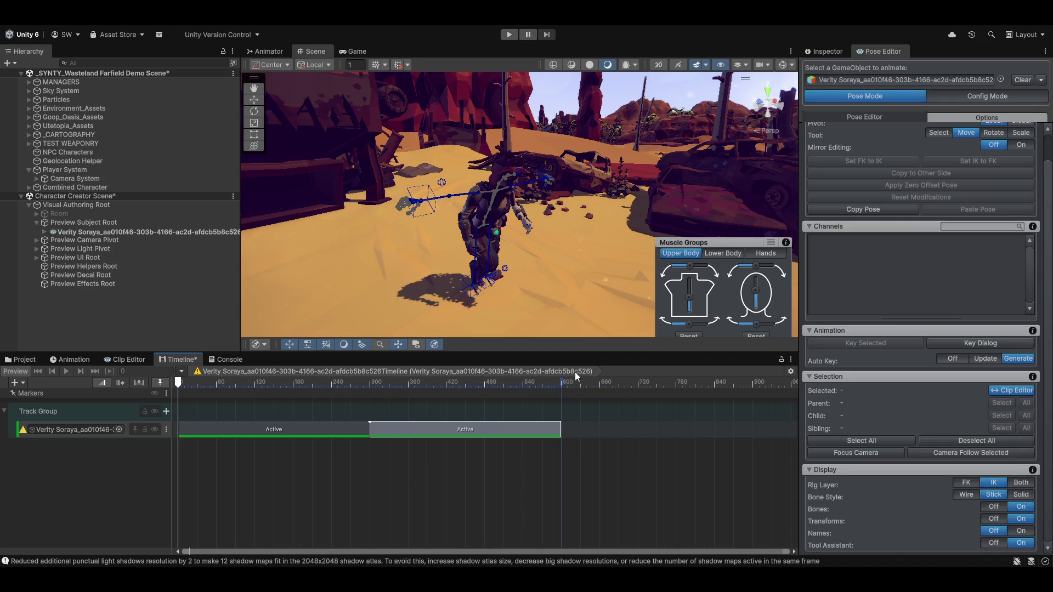
mouse_move(561, 382)
left_mouse_down()
mouse_move(249, 398)
mouse_move(370, 402)
mouse_move(174, 401)
left_mouse_up()
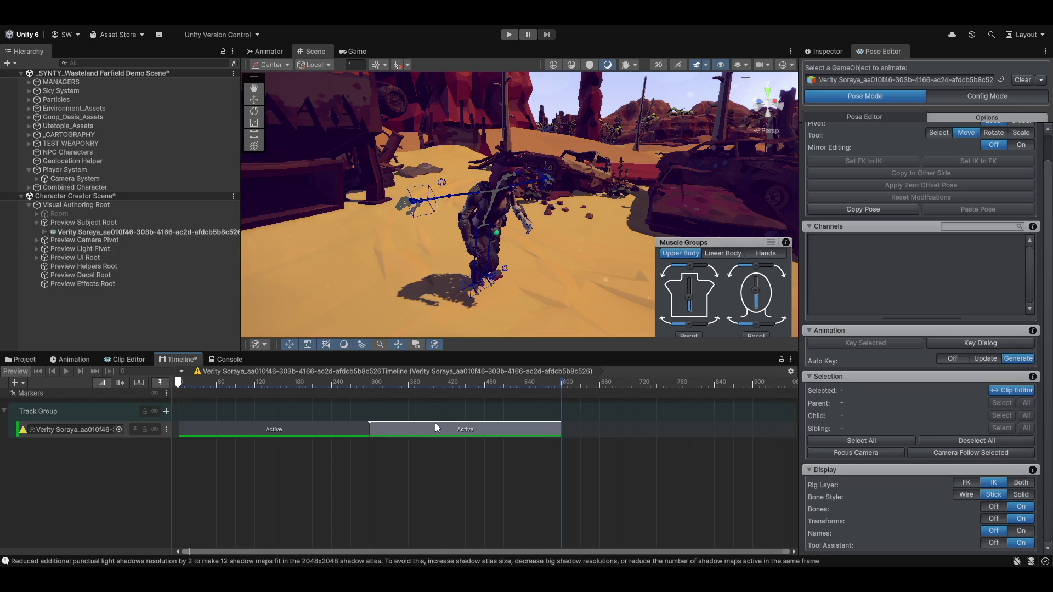
right_click(414, 433)
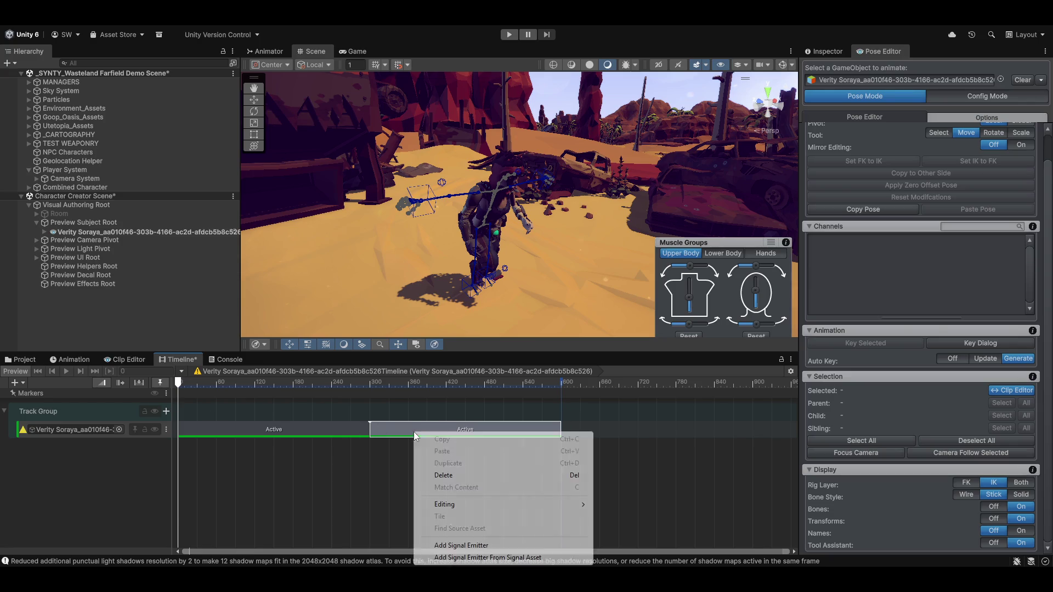
left_click(443, 475)
left_click(325, 427)
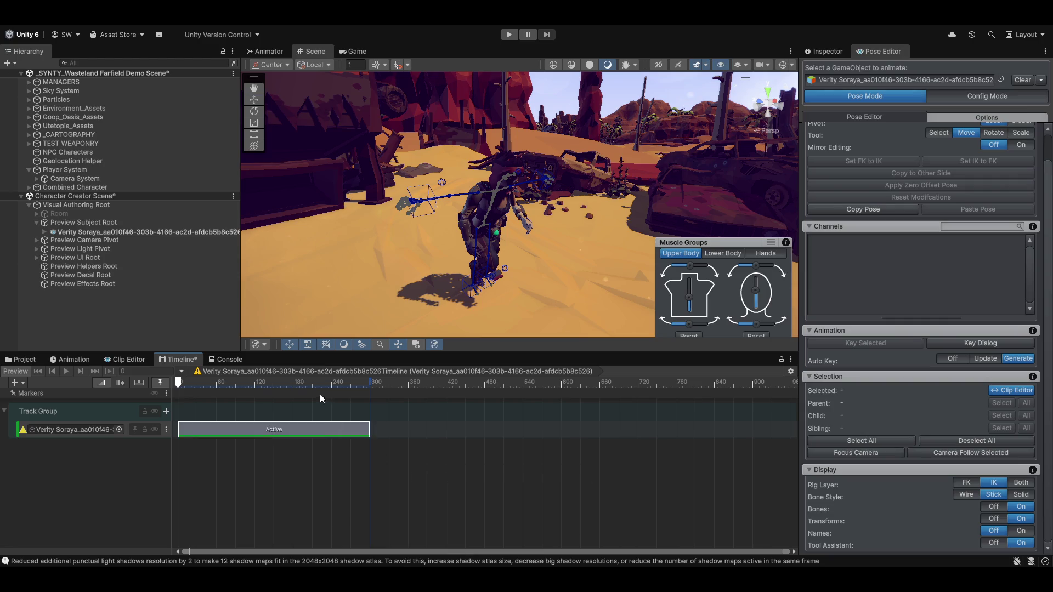
Check the remaining Active clip's options without changes and return to the Clip Editor
right_click(242, 430)
mouse_move(291, 504)
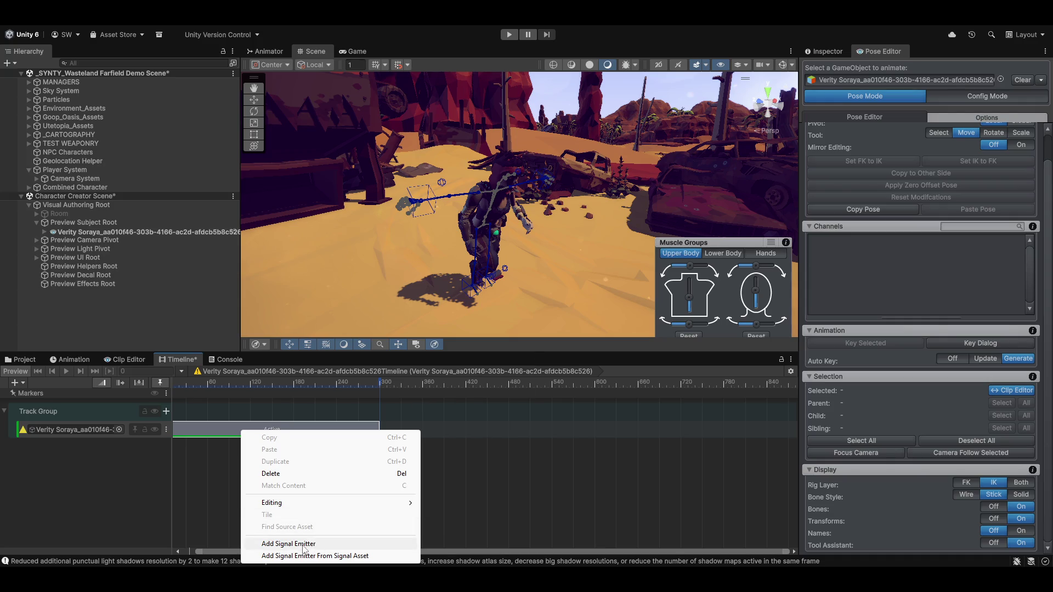
left_click(106, 476)
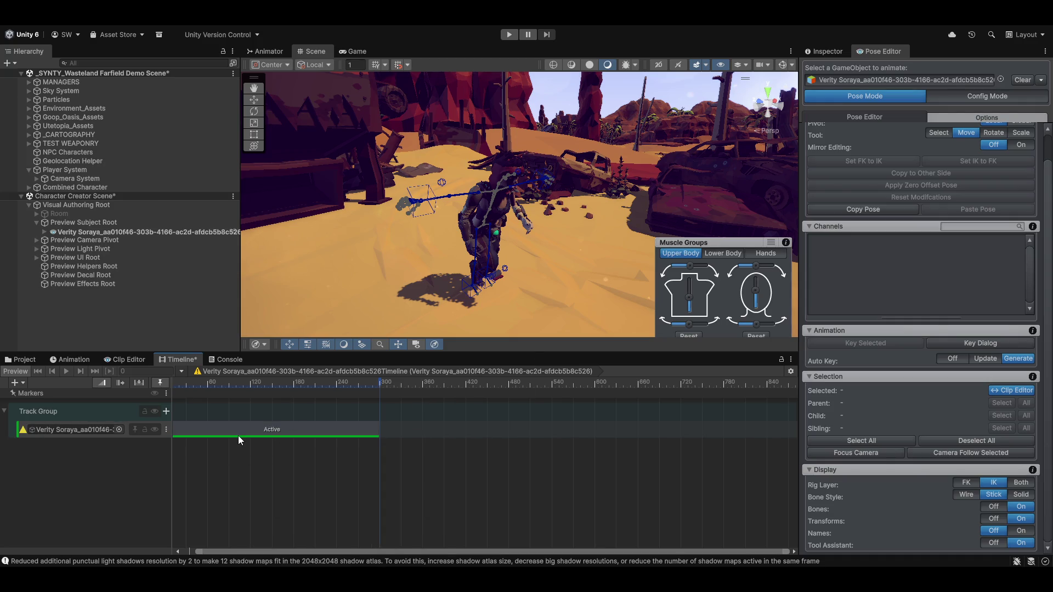
left_click(125, 360)
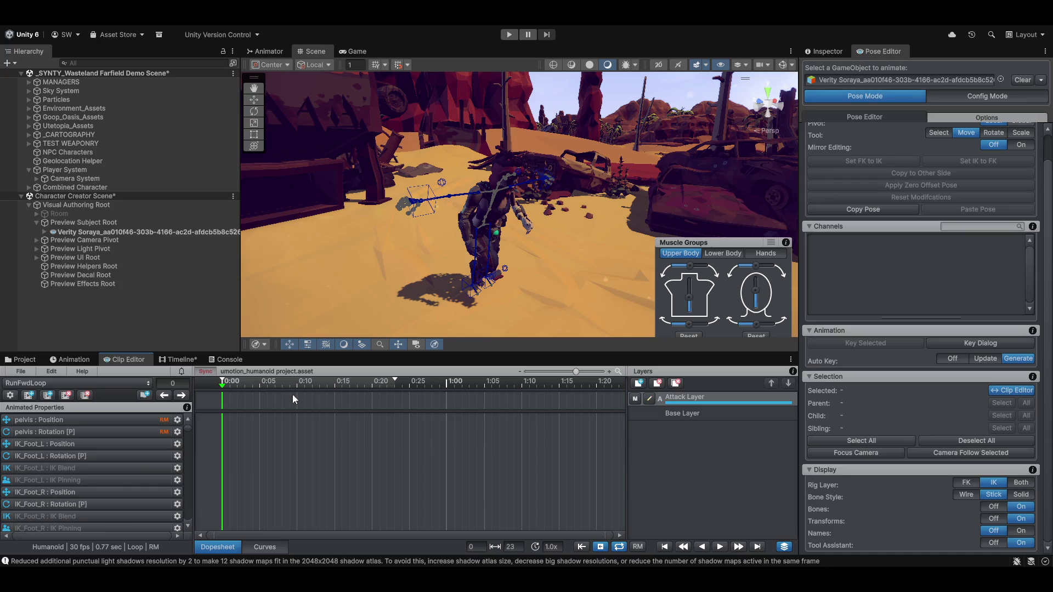
Open the WalkFwdLoop clip from the clip list and scrub to preview its walk cycle
left_click(58, 383)
scroll(68, 296, "down", 5)
scroll(69, 296, "down", 4)
scroll(68, 296, "down", 6)
scroll(68, 296, "down", 6)
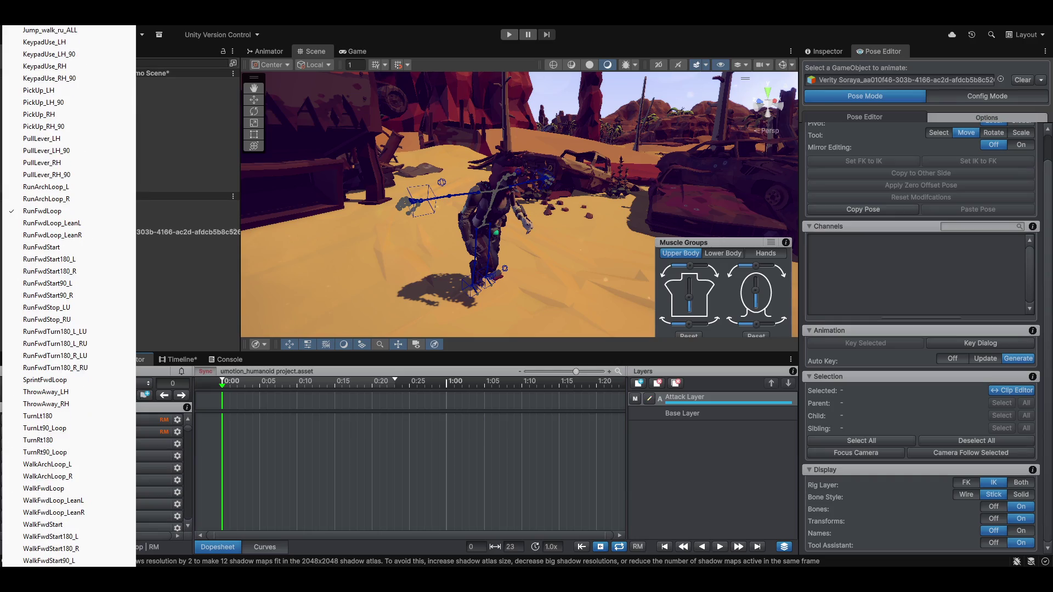
left_click(44, 488)
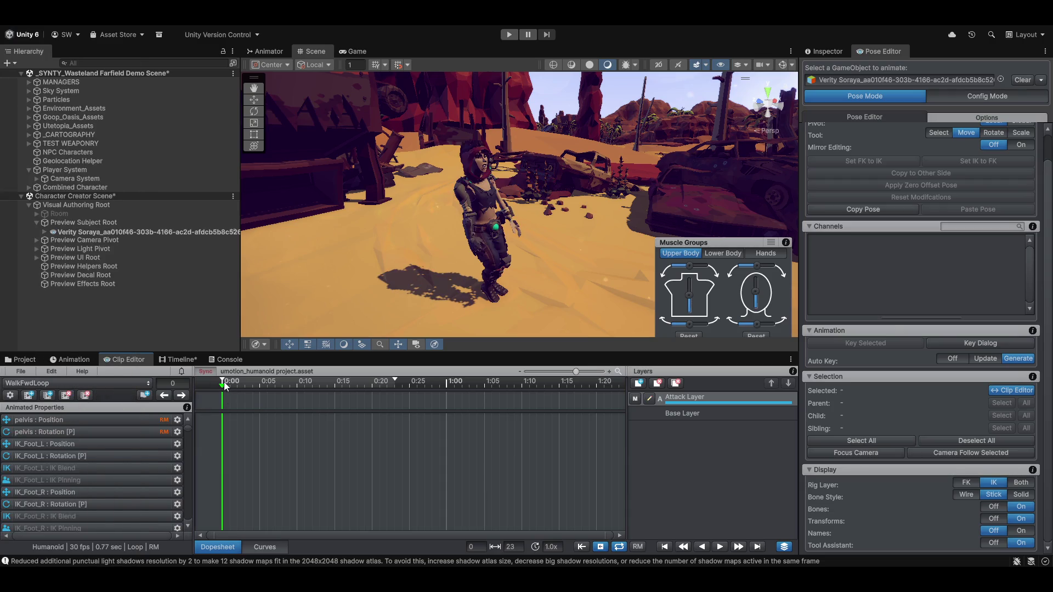
mouse_move(222, 386)
left_mouse_down()
mouse_move(239, 387)
mouse_move(197, 386)
left_mouse_up()
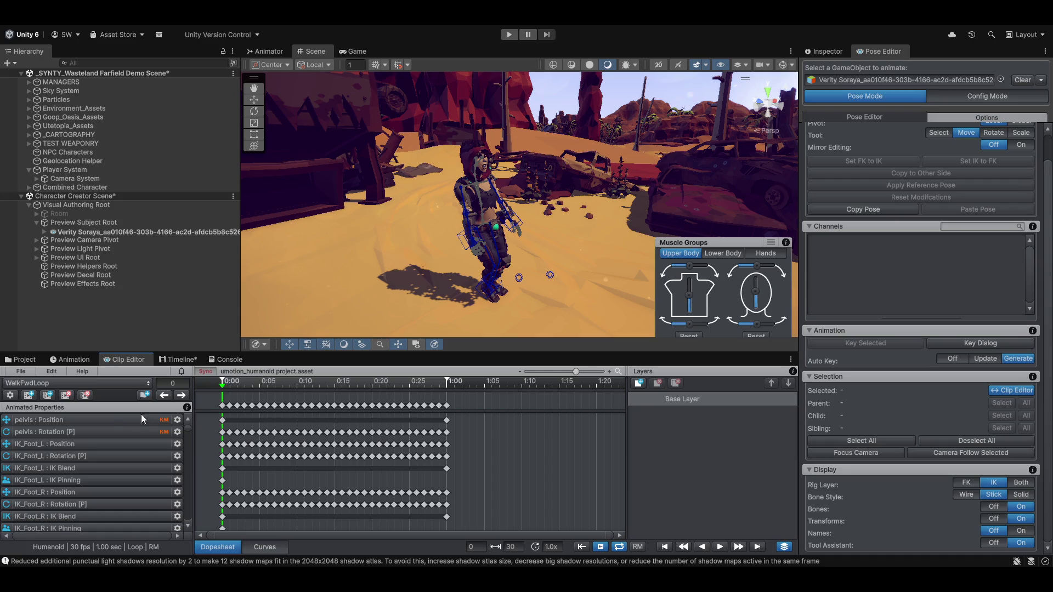
Select the pelvis position and rotation tracks and set the Rotation Tool to Relative
left_click(109, 421)
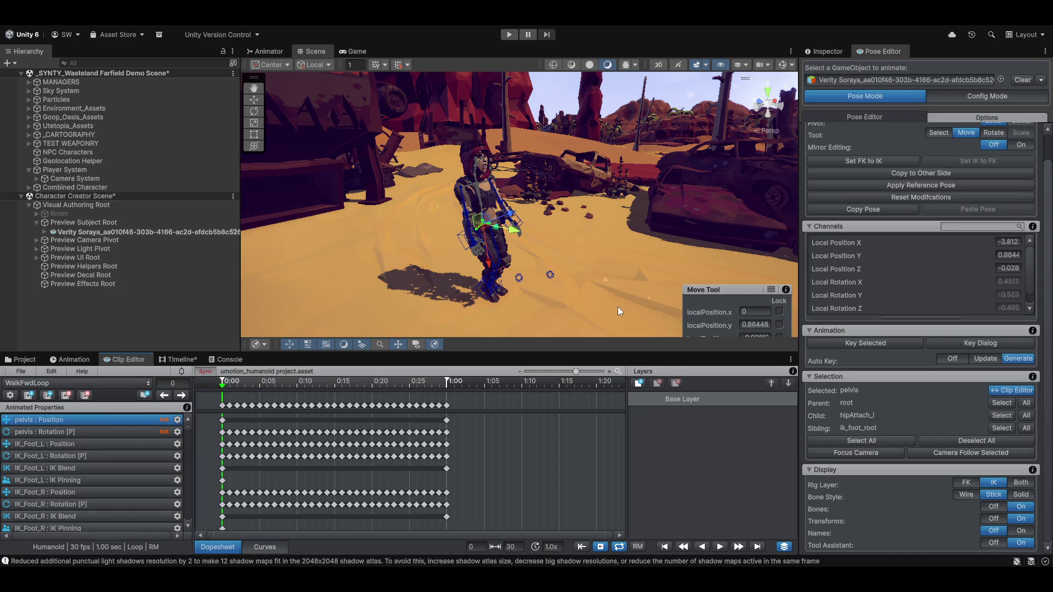
left_click_drag(734, 289, 729, 256)
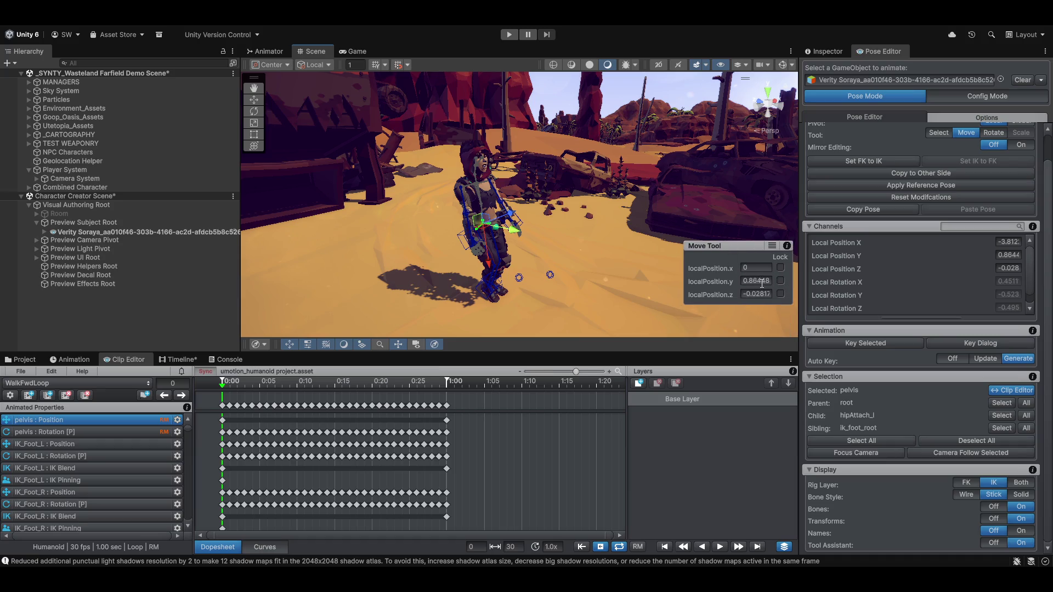
left_click(77, 431)
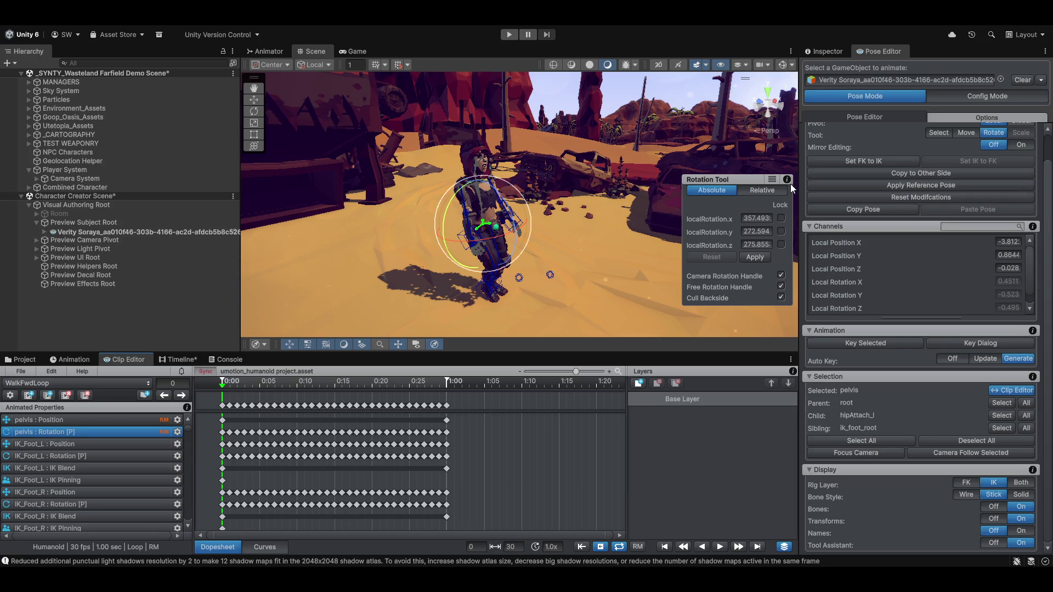
left_click(763, 258)
left_click(759, 192)
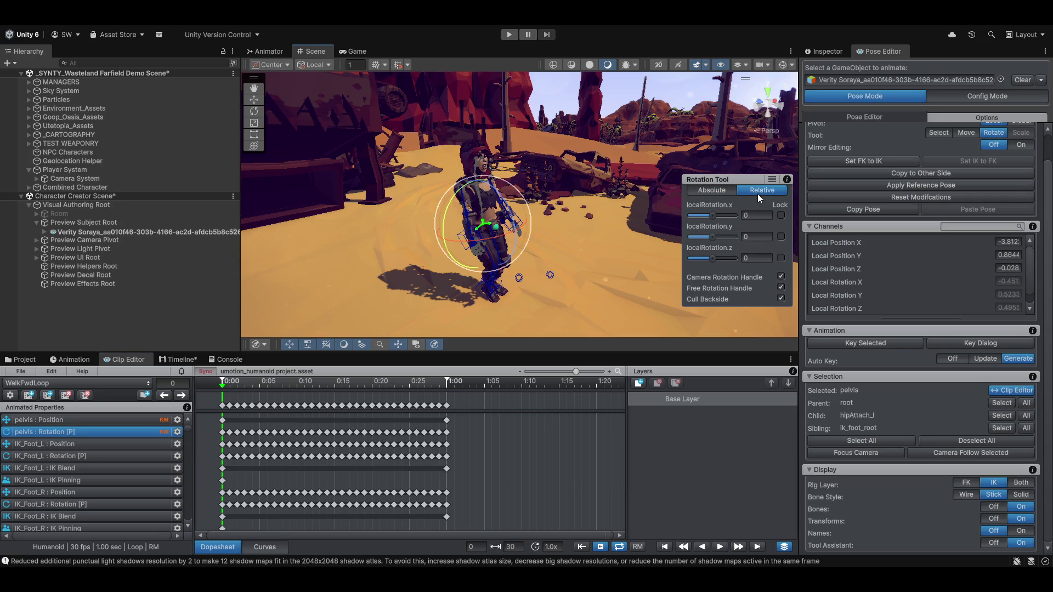
left_click_drag(710, 216, 712, 217)
Orbit around the character and start deleting the current clip, then cancel
left_click_drag(562, 240, 588, 234)
scroll(587, 250, "up", 5)
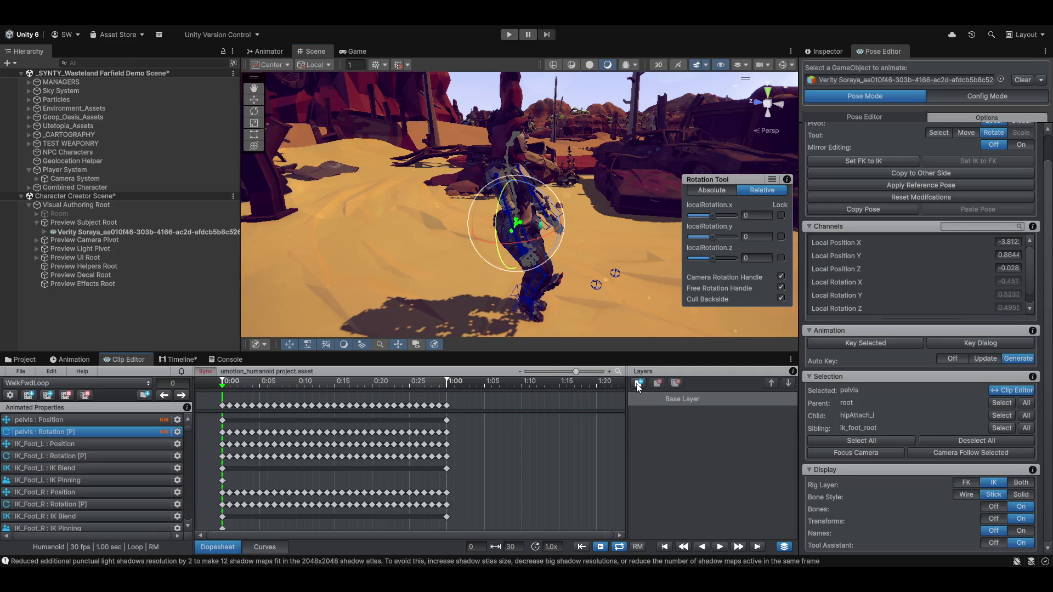
left_click(67, 396)
left_click(555, 305)
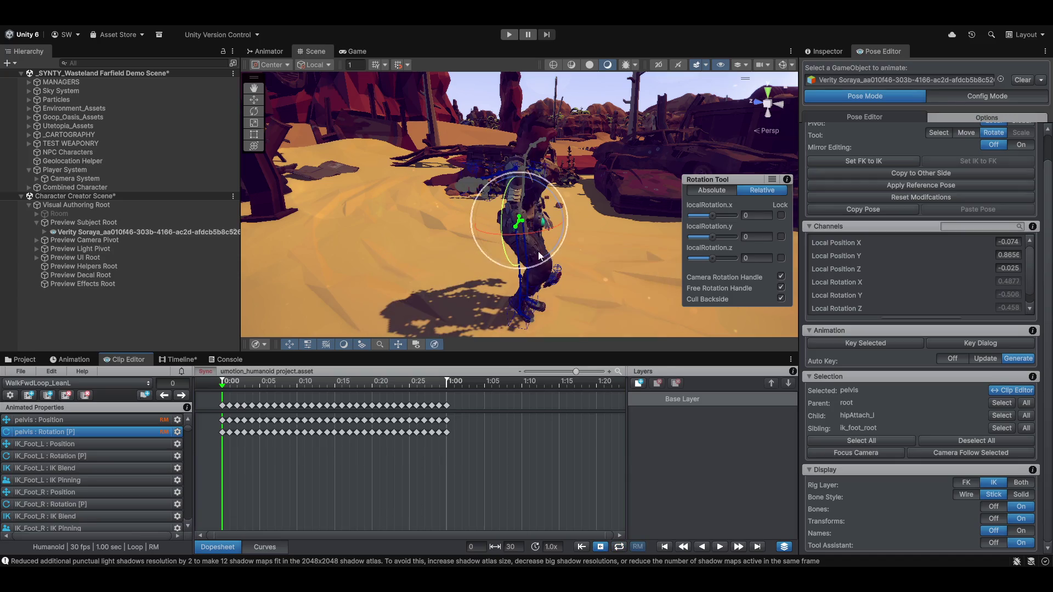
Frame the character and scrub WalkFwdLoop_LeanL through frames 16 and 5 to preview it
mouse_move(507, 257)
left_mouse_down()
mouse_move(489, 241)
mouse_move(411, 255)
left_mouse_up()
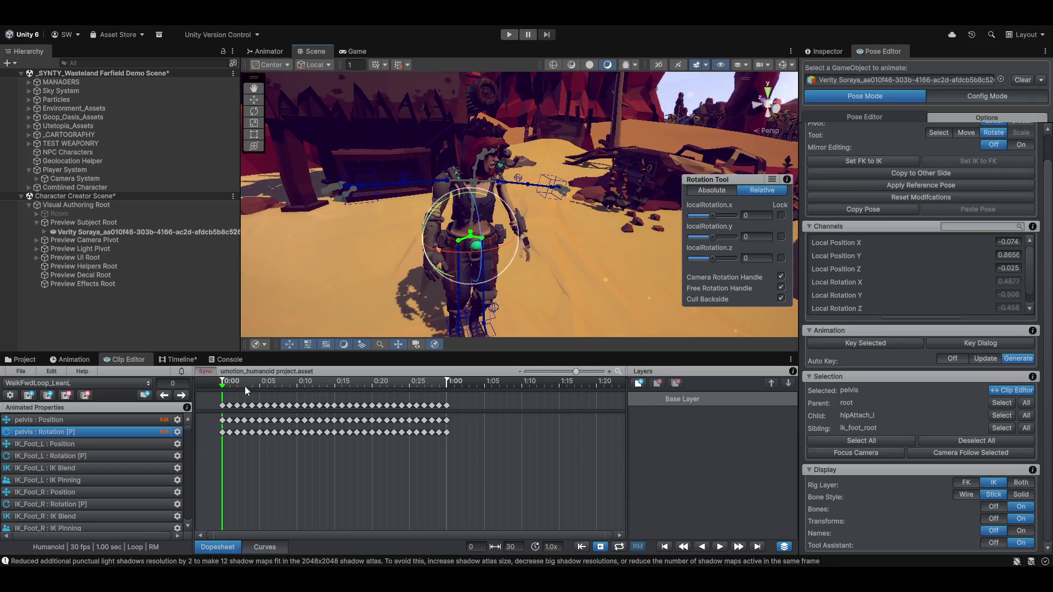
left_click_drag(223, 388, 361, 380)
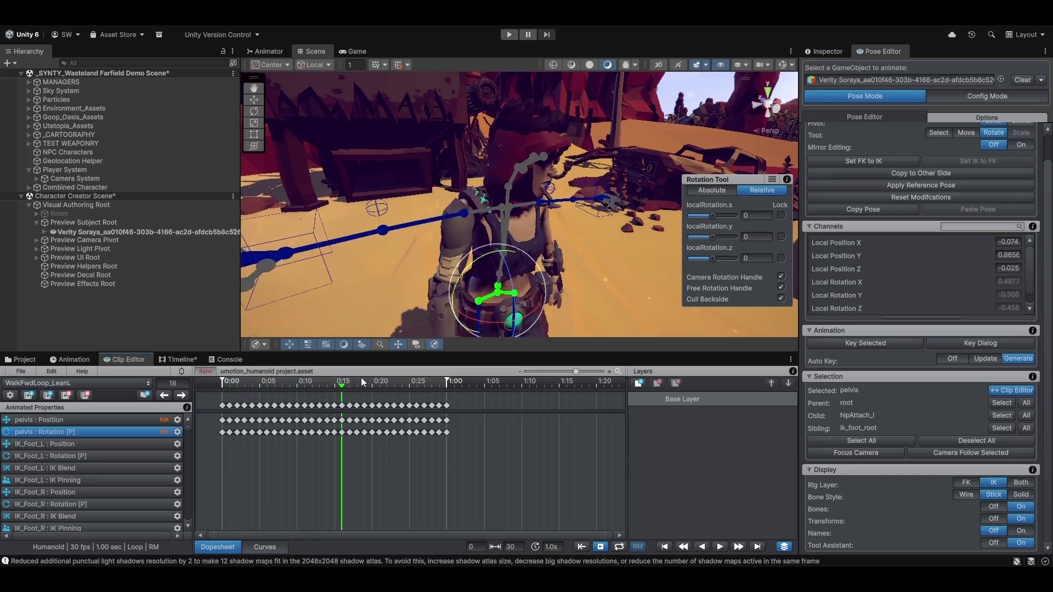
left_click(223, 382)
scroll(394, 251, "down", 8)
left_click_drag(394, 251, 395, 251)
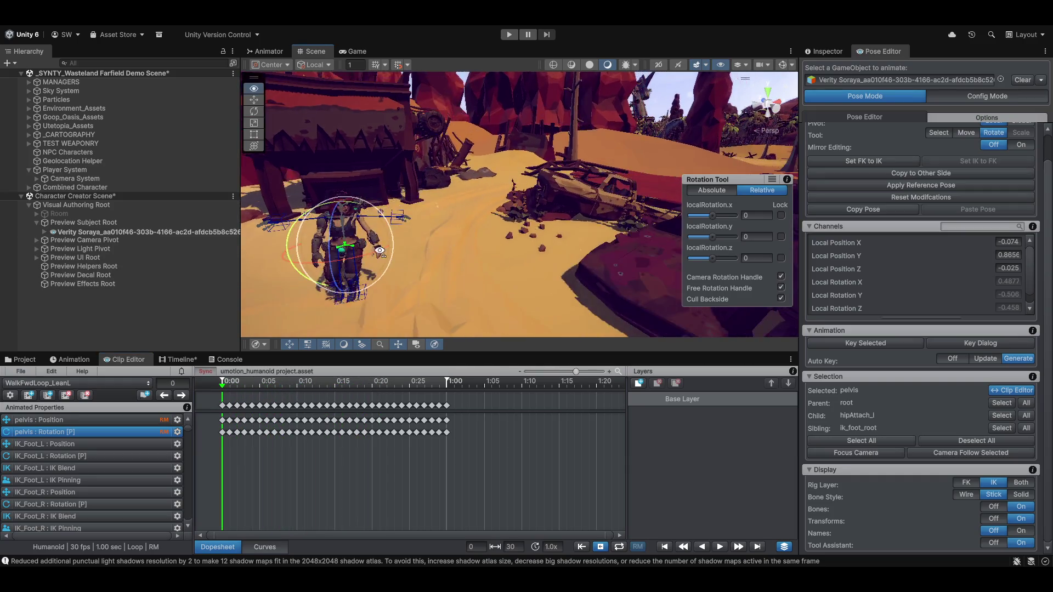
key("f")
left_click_drag(483, 227, 502, 236)
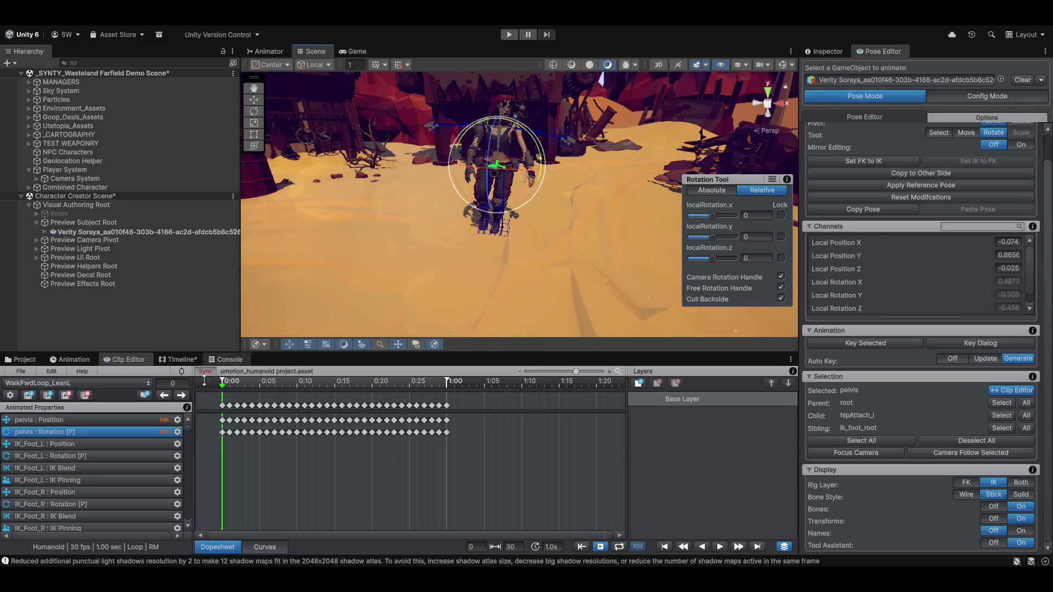
mouse_move(222, 386)
left_mouse_down()
mouse_move(306, 364)
mouse_move(437, 369)
mouse_move(387, 379)
mouse_move(201, 373)
left_mouse_up()
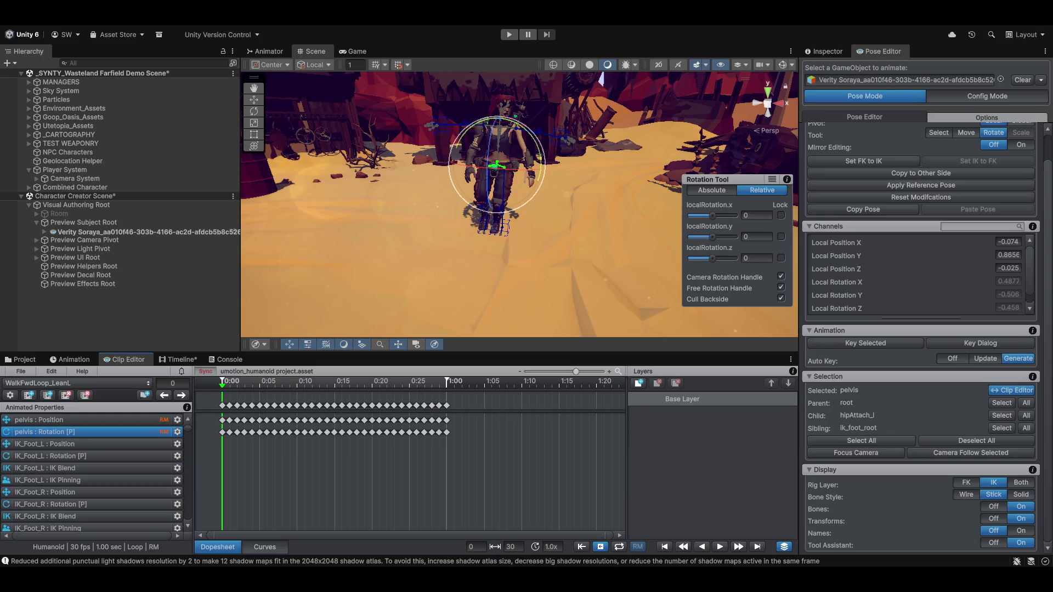
mouse_move(357, 274)
left_mouse_down()
mouse_move(403, 242)
mouse_move(457, 253)
left_mouse_up()
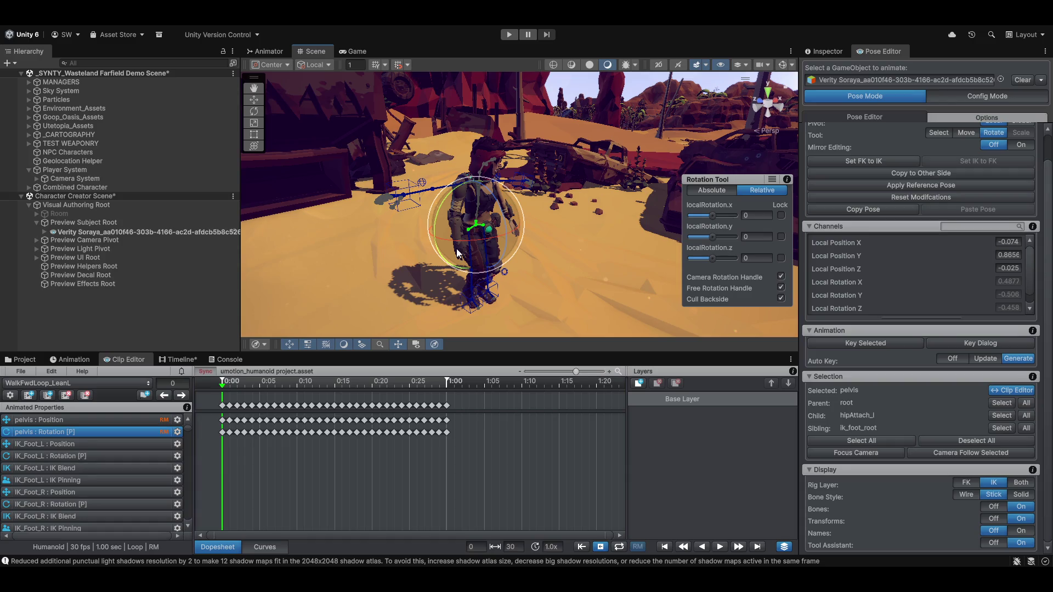
Orbit the Scene view to the character's front and bring back the Timeline tracks
mouse_move(457, 253)
left_mouse_down()
mouse_move(468, 235)
mouse_move(490, 258)
mouse_move(510, 259)
mouse_move(491, 251)
left_mouse_up()
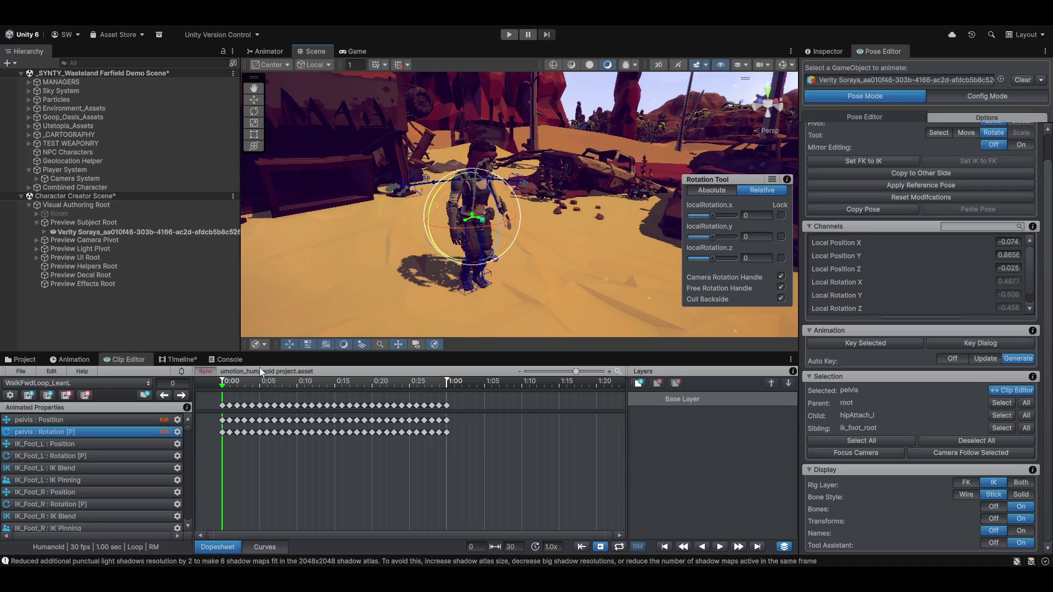
left_click(174, 361)
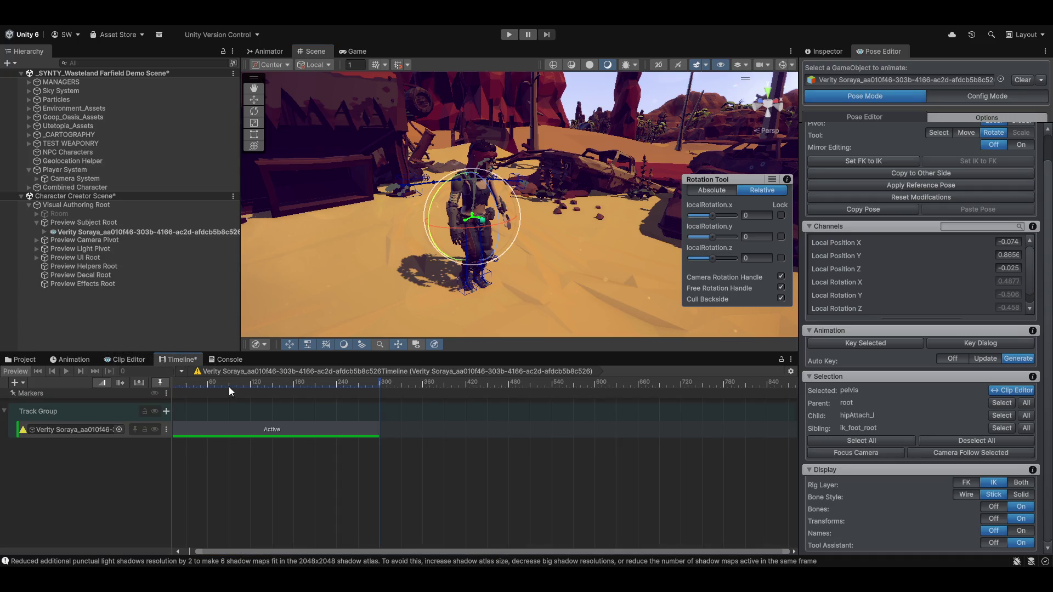
Select the Track Group and dismiss its context menu without changes
left_click(58, 418)
right_click(44, 410)
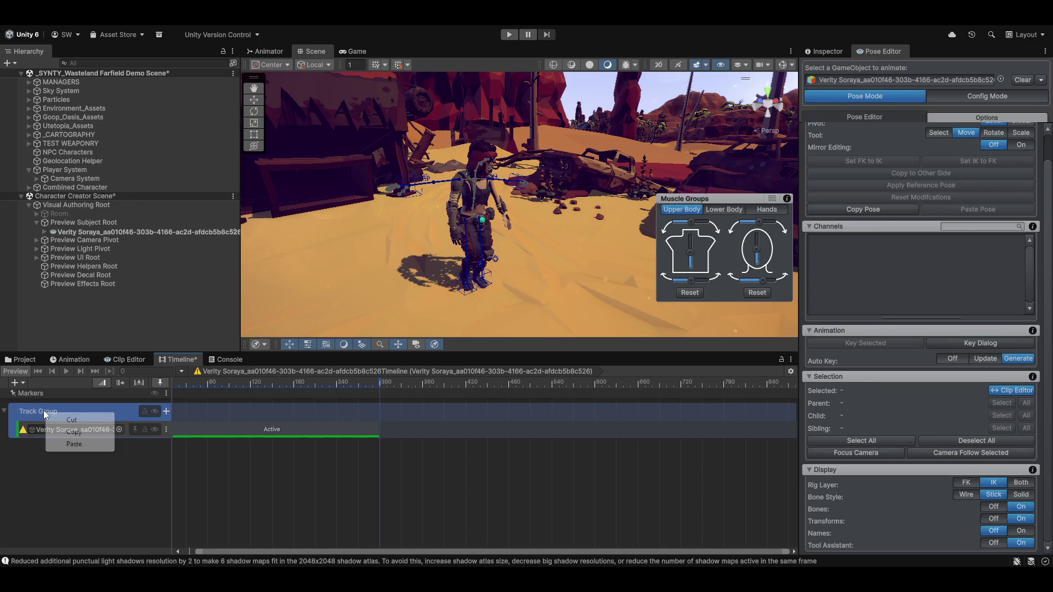
left_click(69, 474)
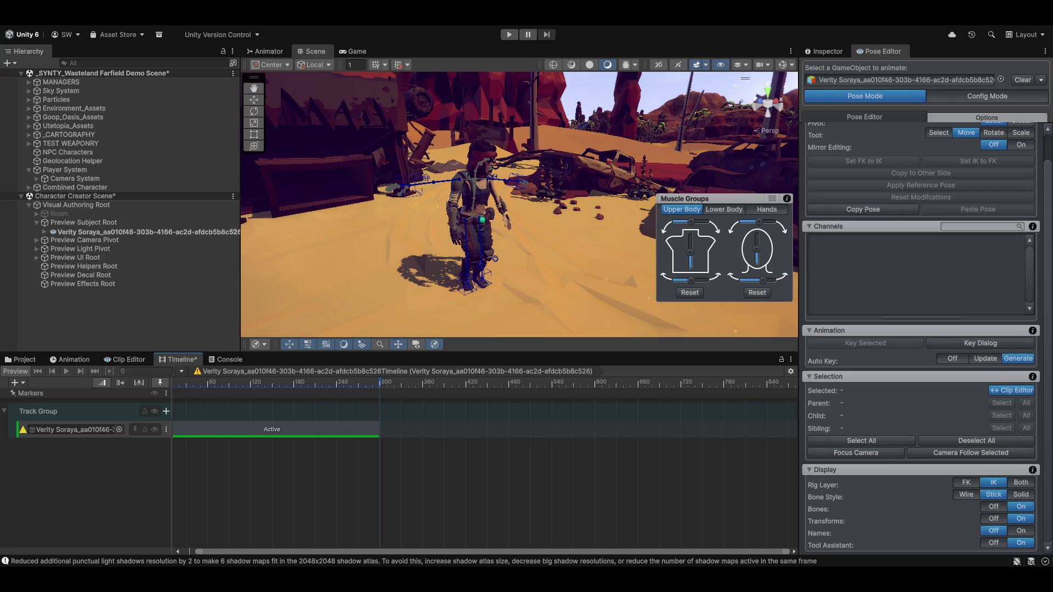
mouse_move(528, 581)
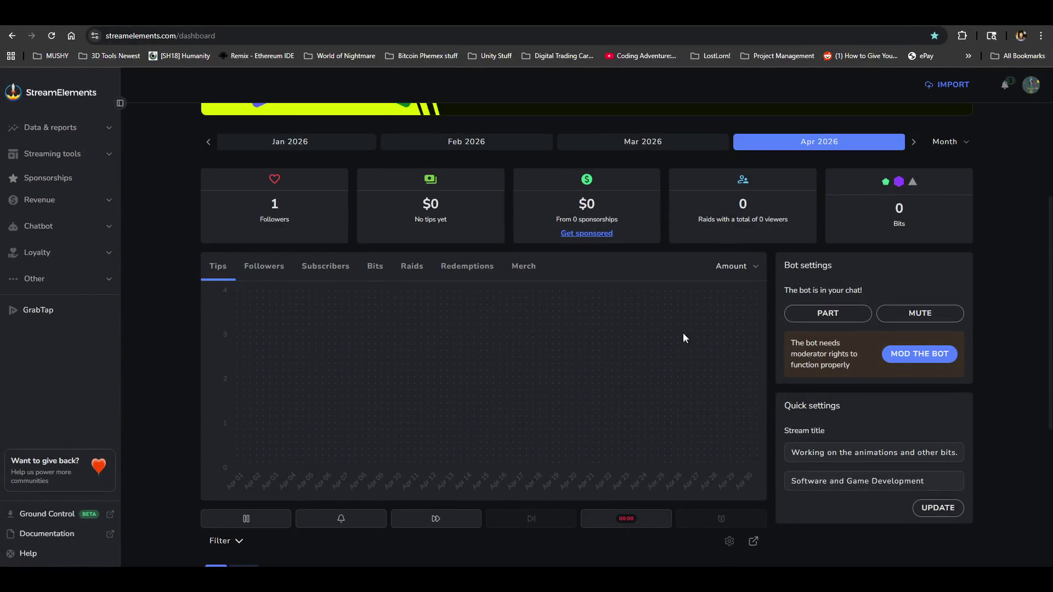
Open StreamElements' Media request page under Other and play the lofi hip-hop track
scroll(531, 421, "up", 3)
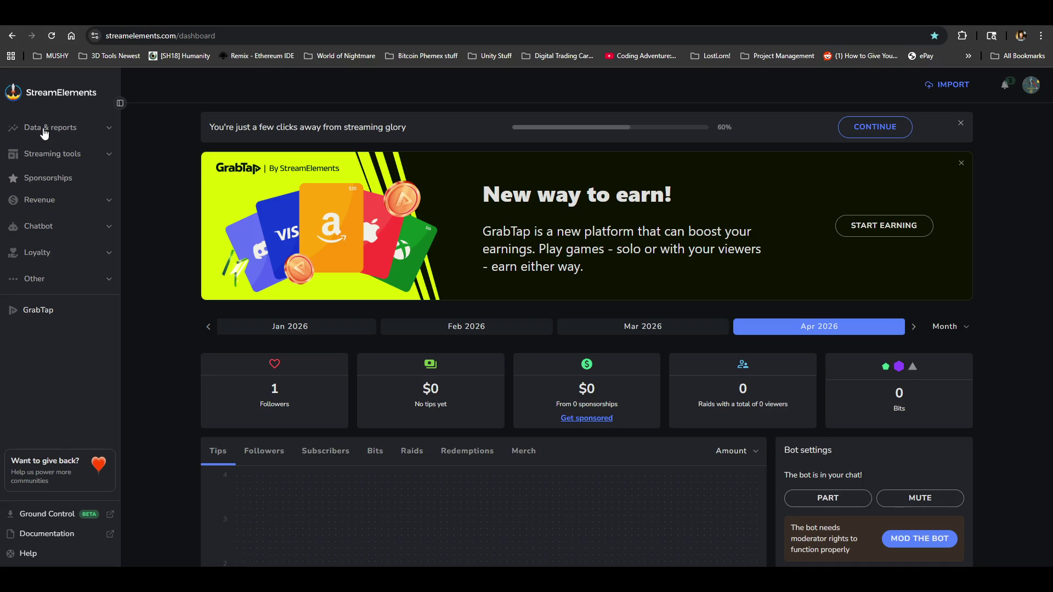
left_click(34, 279)
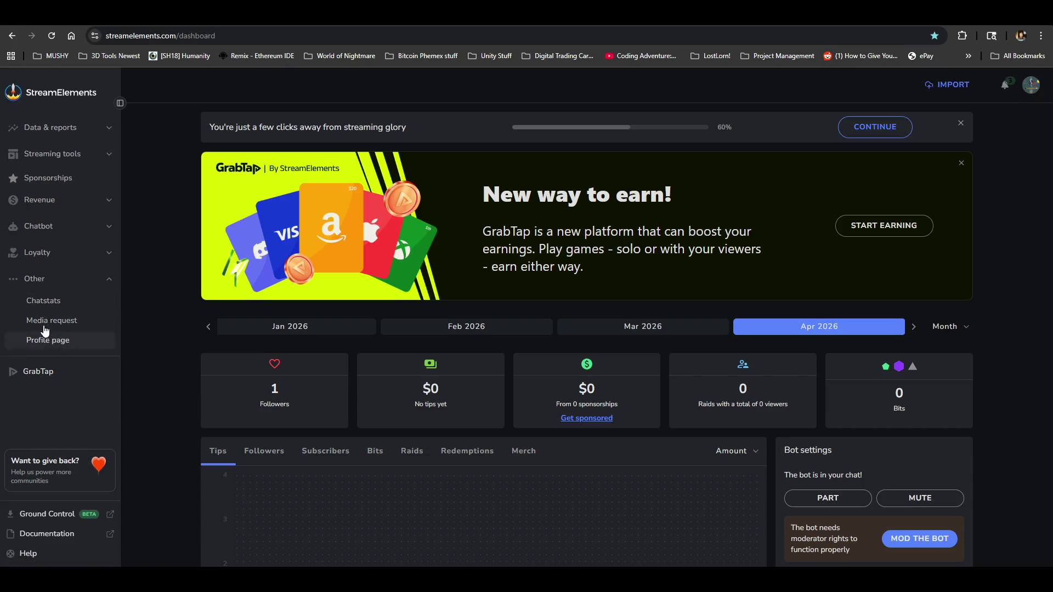
left_click(109, 322)
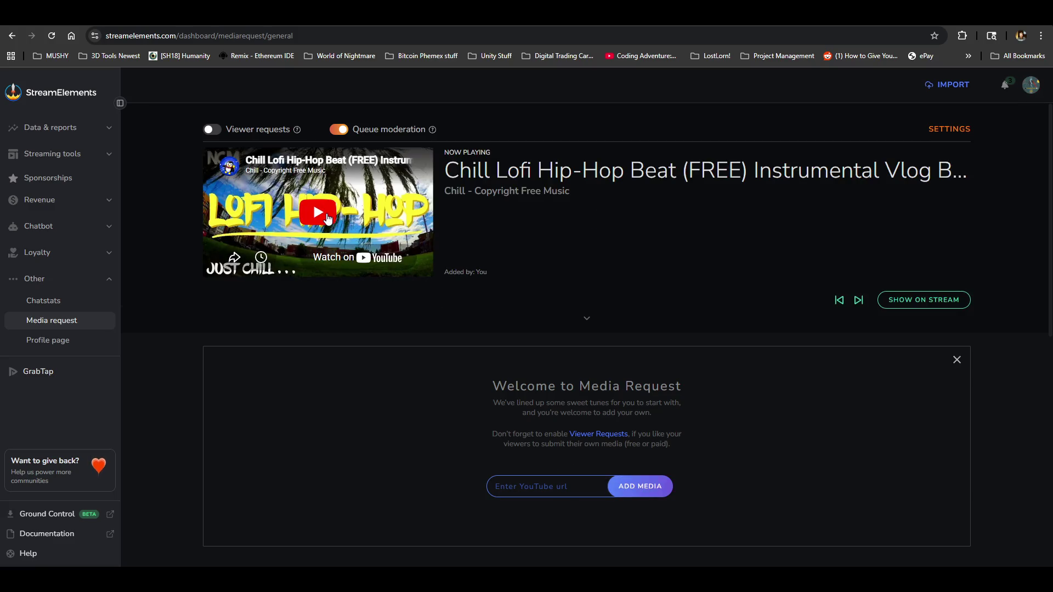
left_click(328, 219)
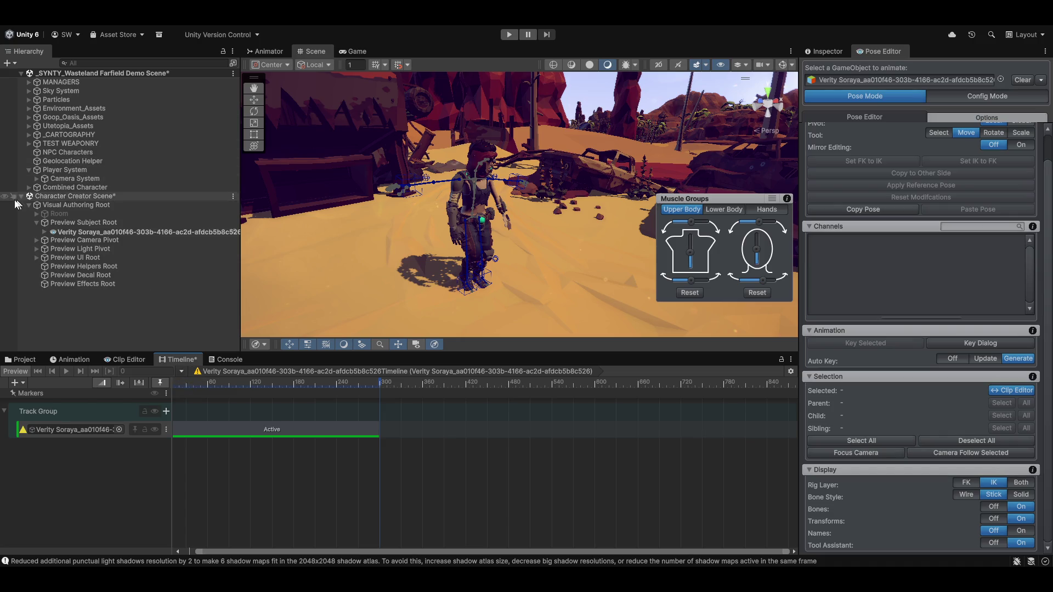
With Preview Subject Root selected, inspect the Animator parameters, then return to the Scene and dopesheet
left_click(95, 223)
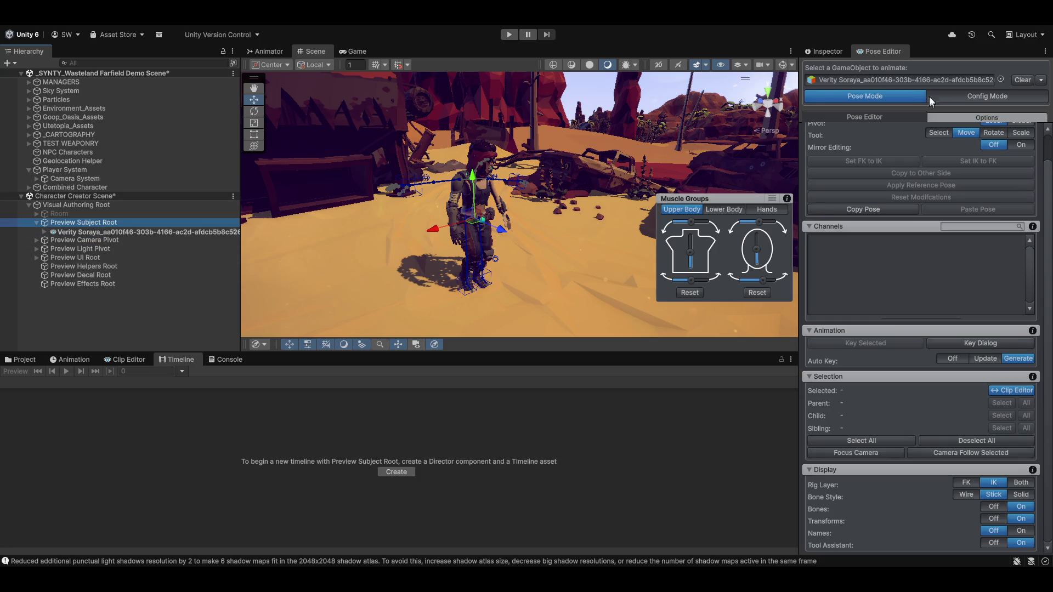
left_click(266, 51)
left_click_drag(324, 120, 369, 126)
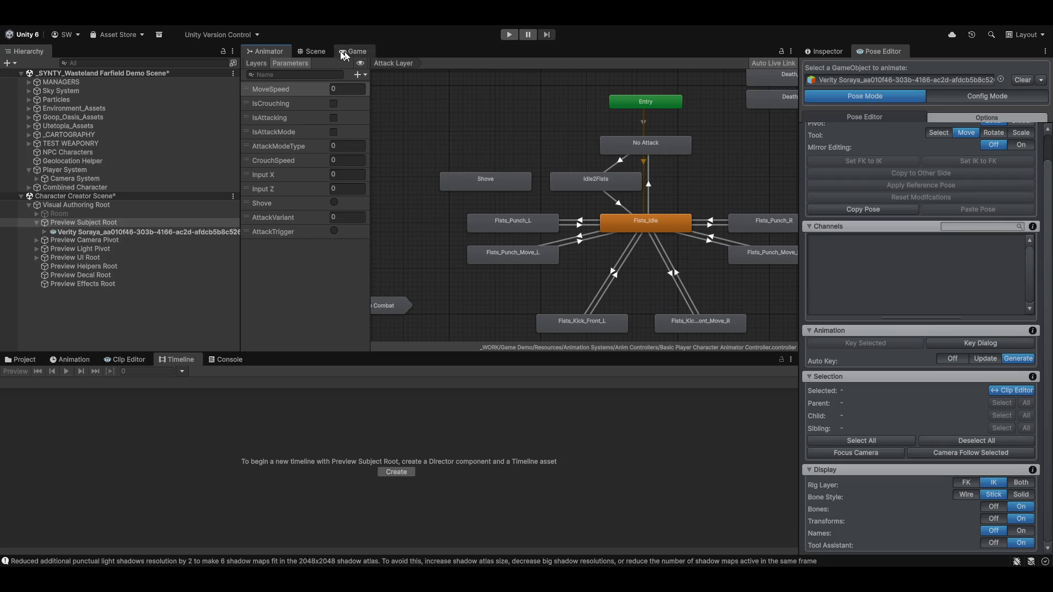
left_click(315, 51)
mouse_move(544, 197)
left_mouse_down()
mouse_move(500, 199)
mouse_move(476, 264)
mouse_move(588, 229)
mouse_move(505, 262)
left_mouse_up()
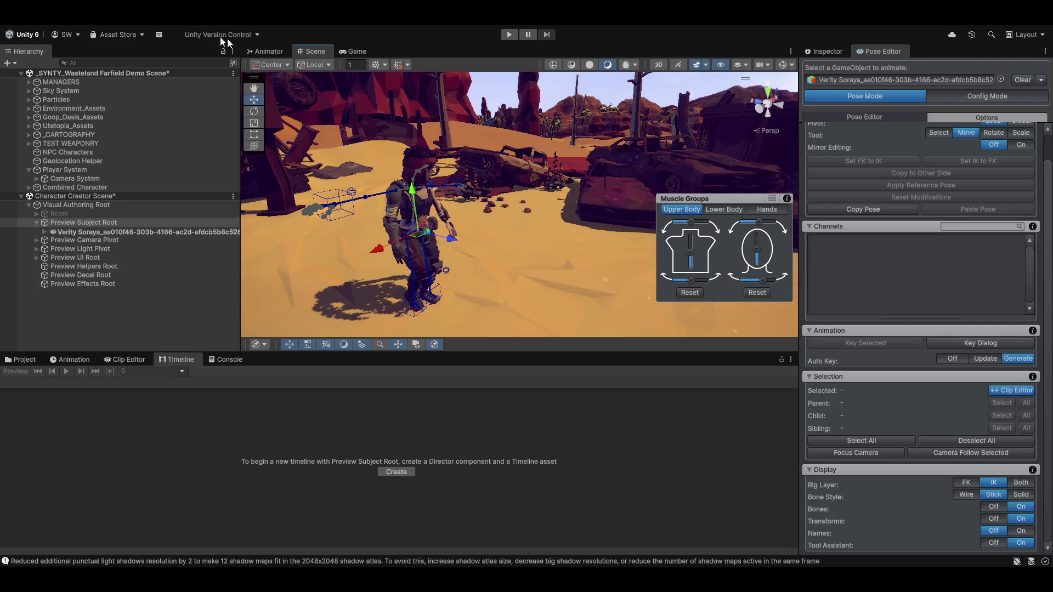
left_click(136, 358)
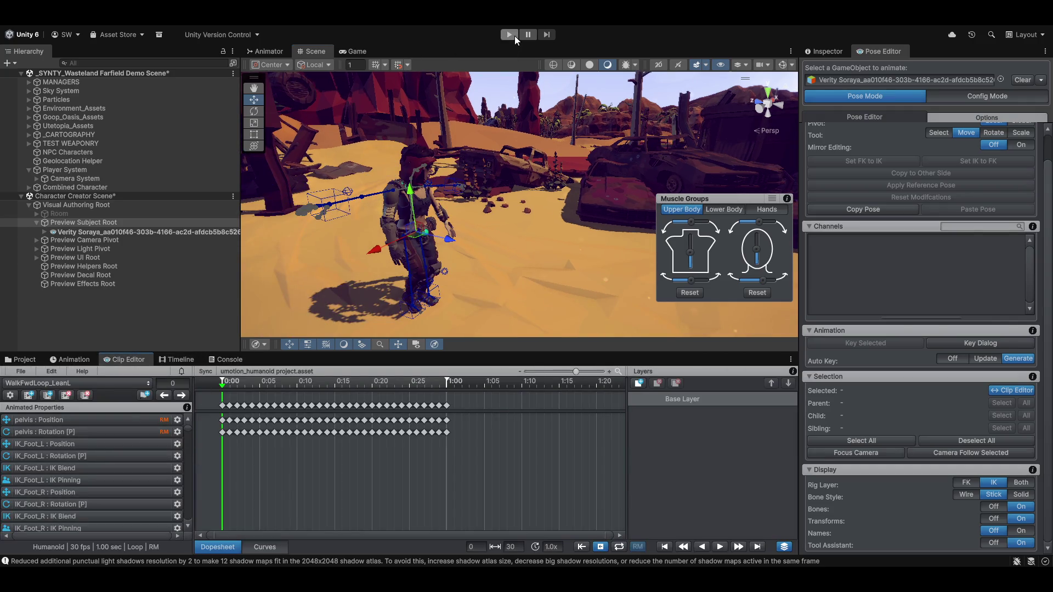
Orbit the Scene view while selecting Preview Subject Root and Preview Camera Pivot
mouse_move(522, 225)
left_mouse_down()
mouse_move(525, 211)
mouse_move(480, 220)
left_mouse_up()
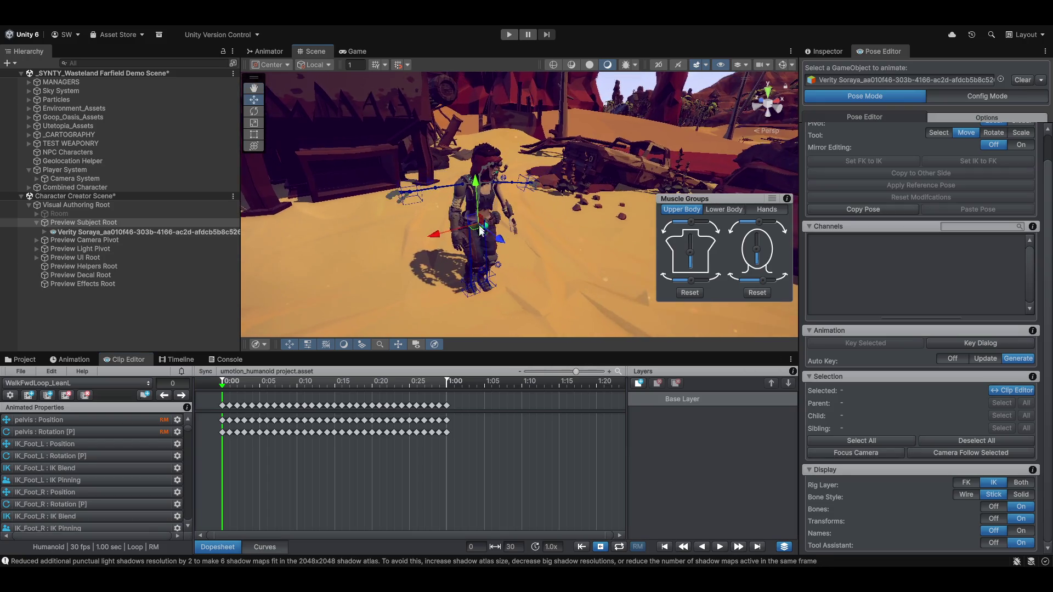
scroll(502, 251, "up", 5)
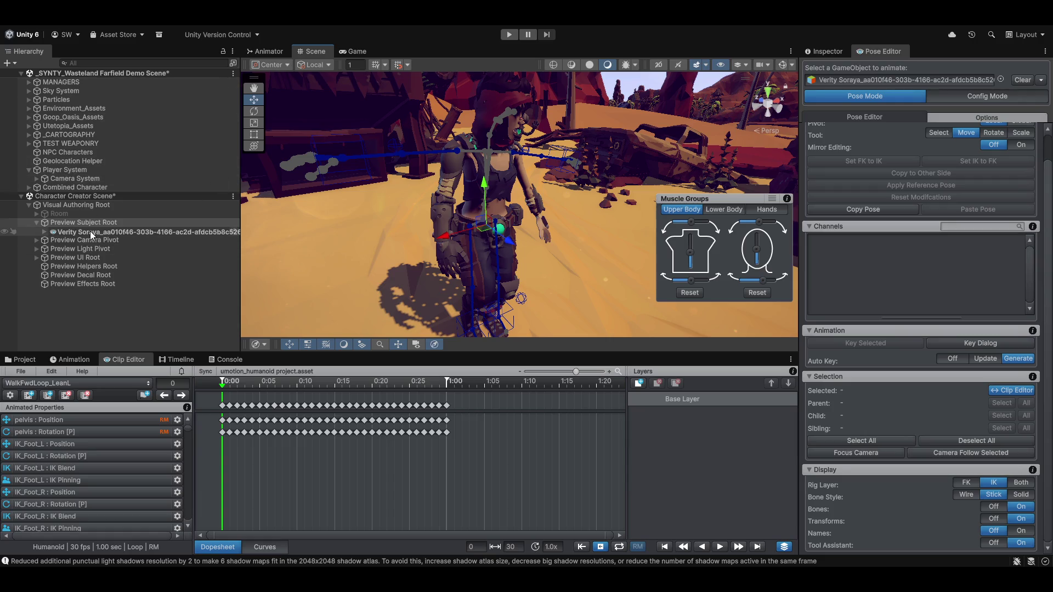
left_click(77, 222)
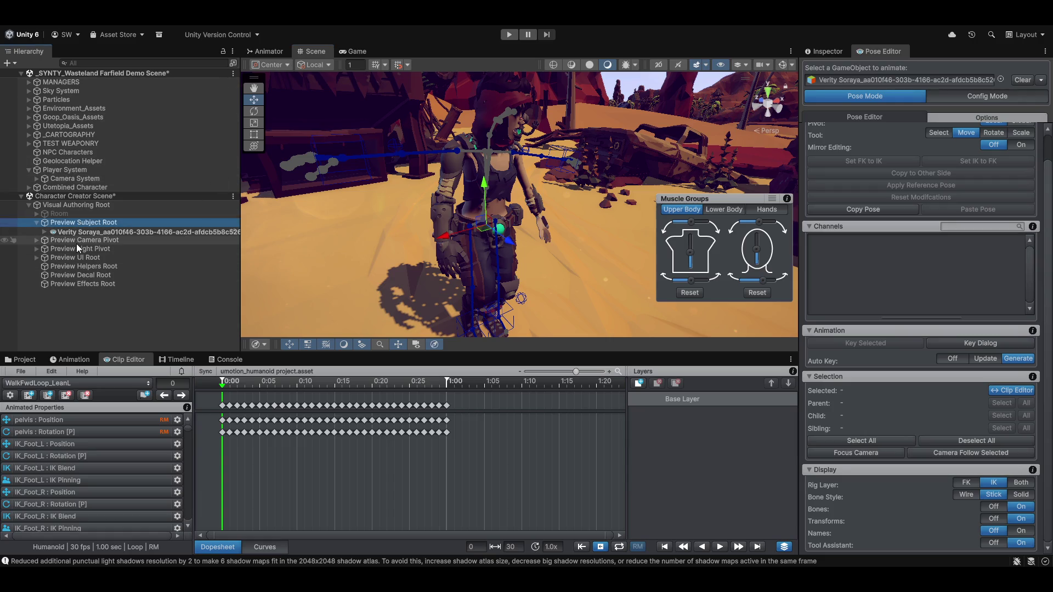
left_click(69, 241)
left_click(503, 226)
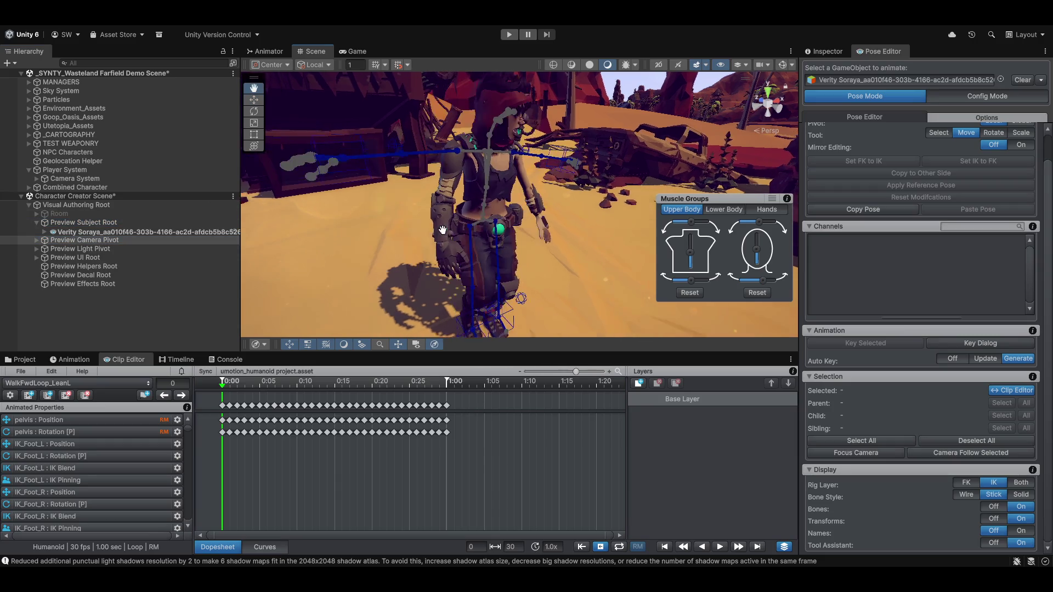
left_click_drag(503, 226, 475, 220)
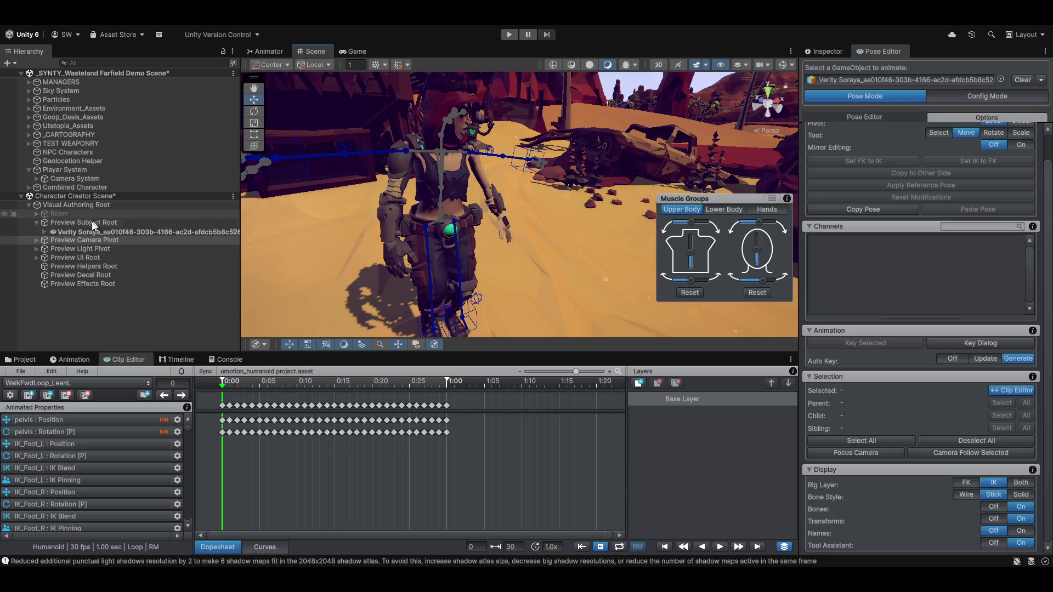
Select Preview Subject Root and frame the character close in the Scene view
left_click(78, 222)
left_click_drag(538, 144, 497, 182)
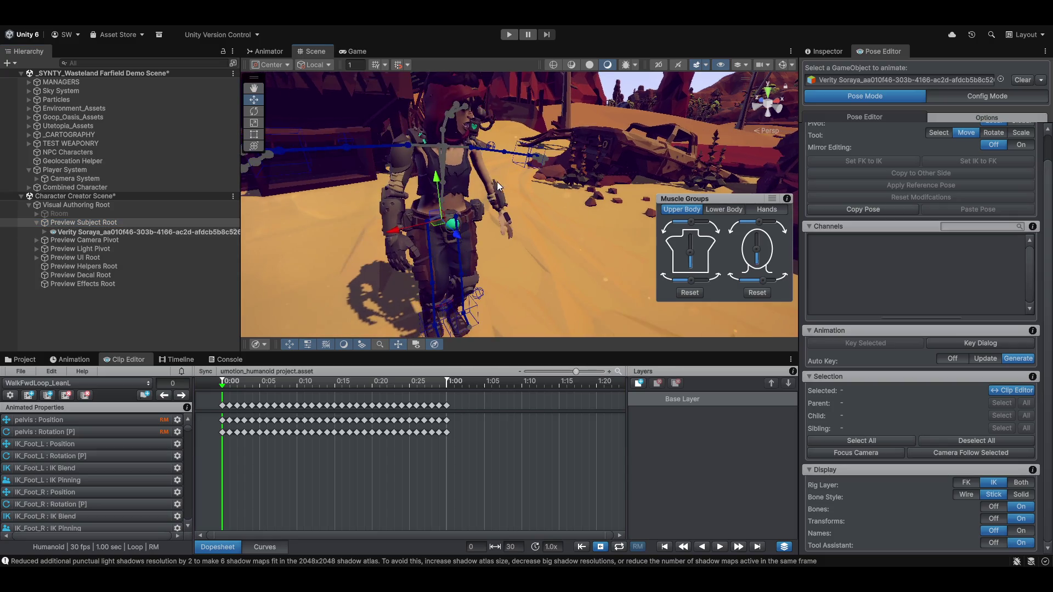
key("f")
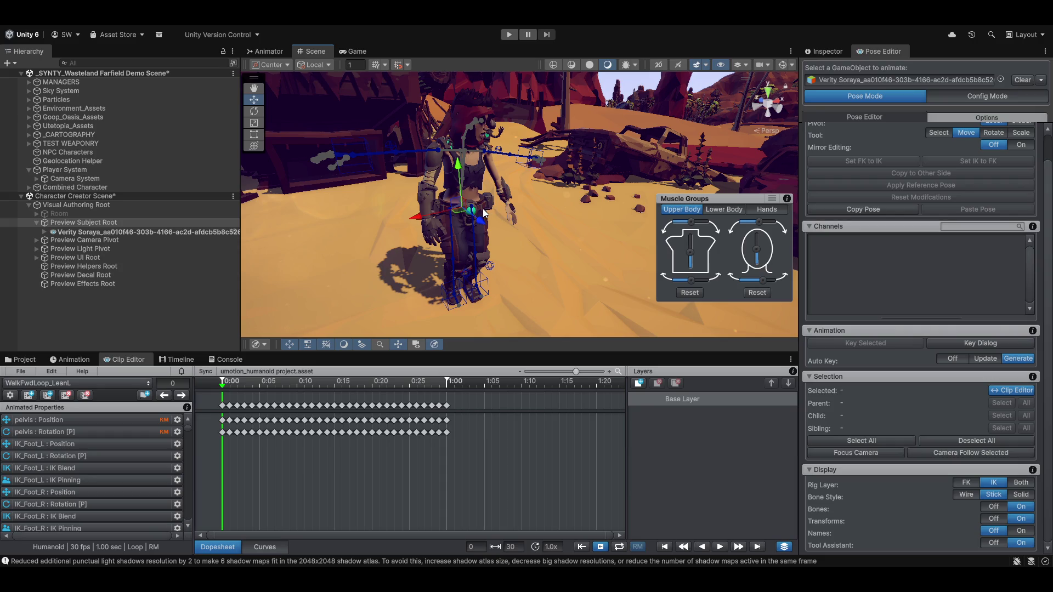
left_click(355, 25)
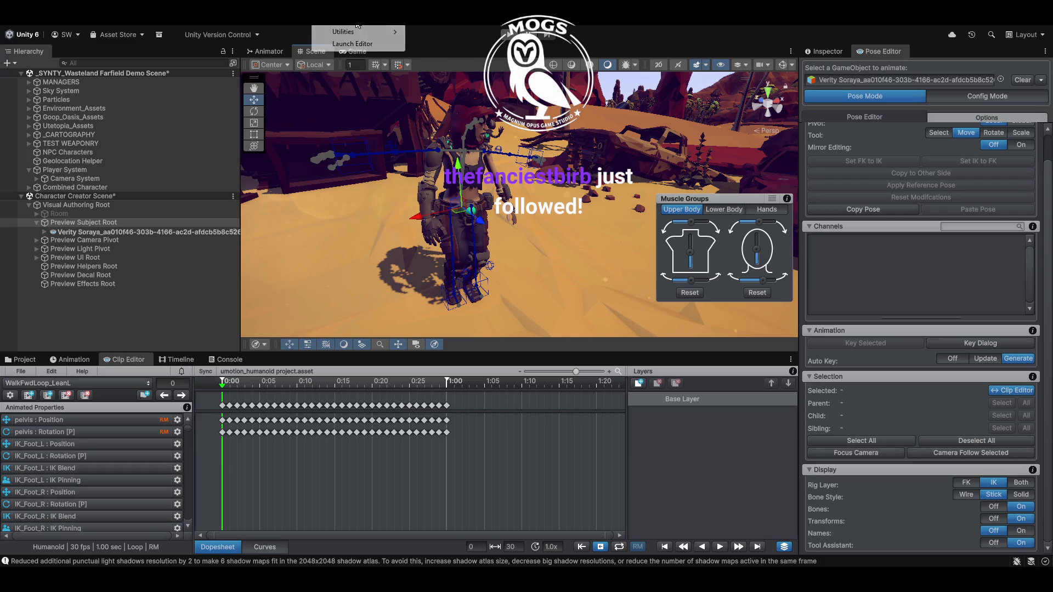
Load the 0.77-second WalkFwdStart clip in the Clip Editor in place of WalkFwdLoop_LeanL
left_click(351, 46)
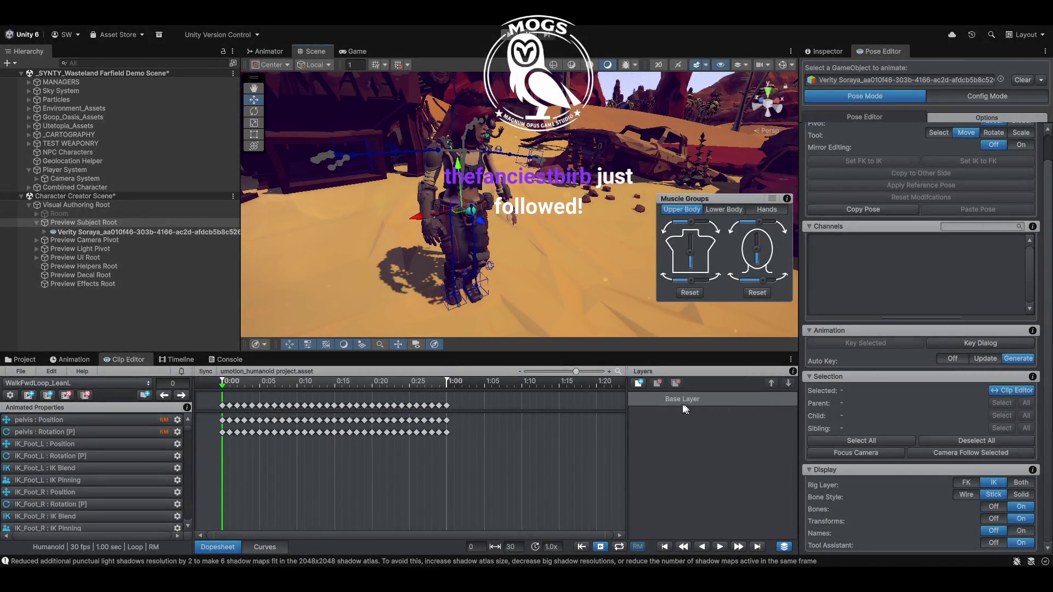
left_click(60, 383)
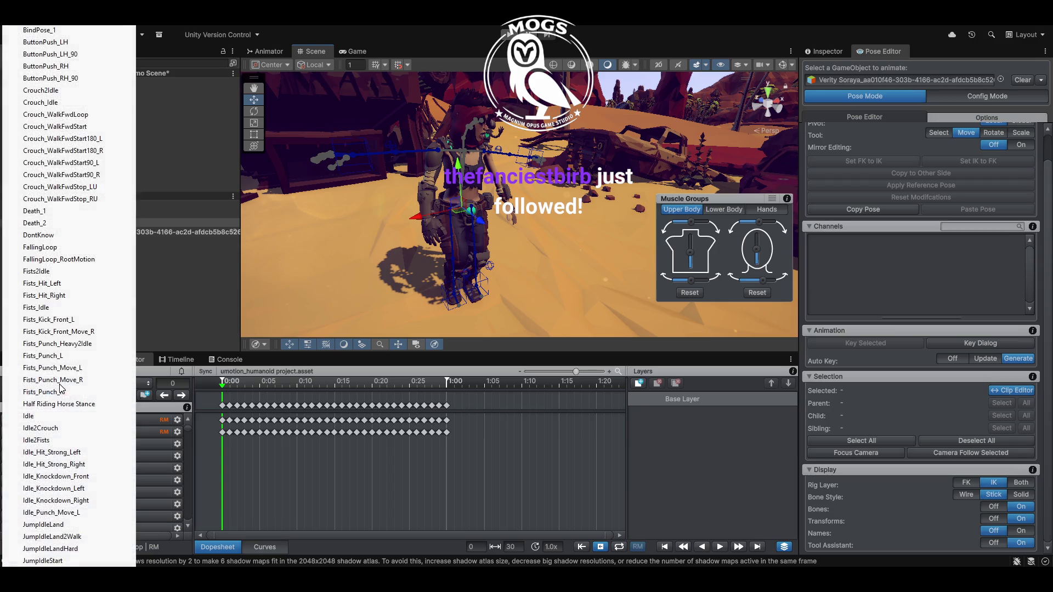
scroll(92, 511, "down", 4)
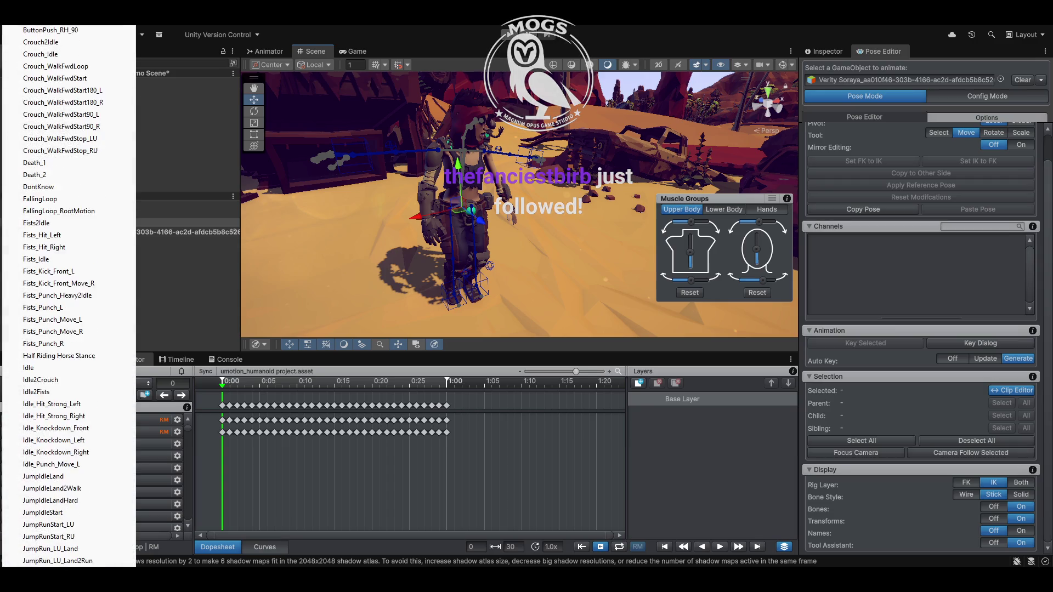
scroll(79, 296, "down", 10)
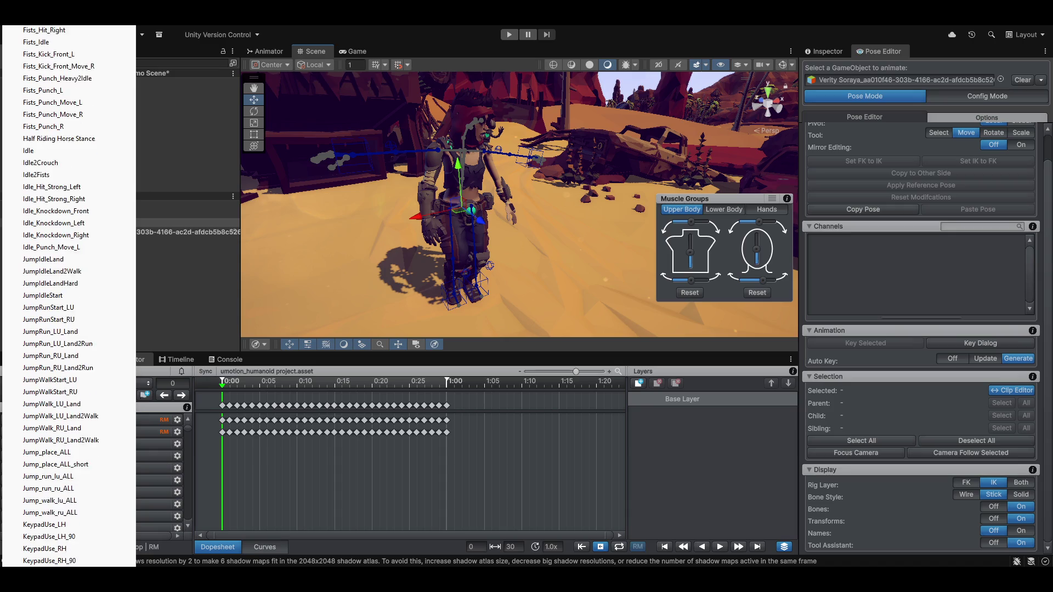
scroll(79, 297, "down", 9)
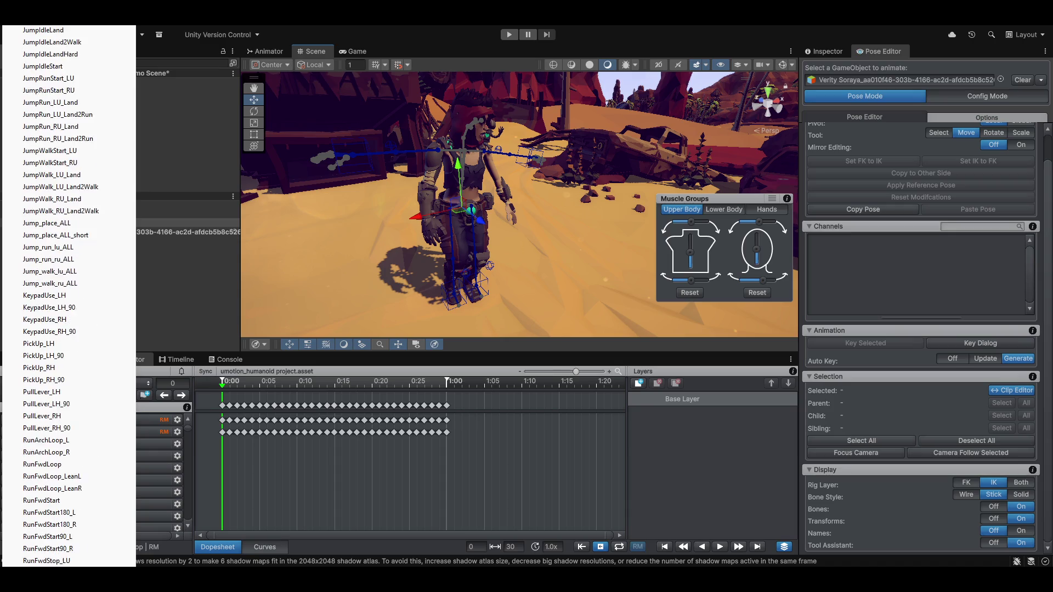
scroll(80, 297, "down", 9)
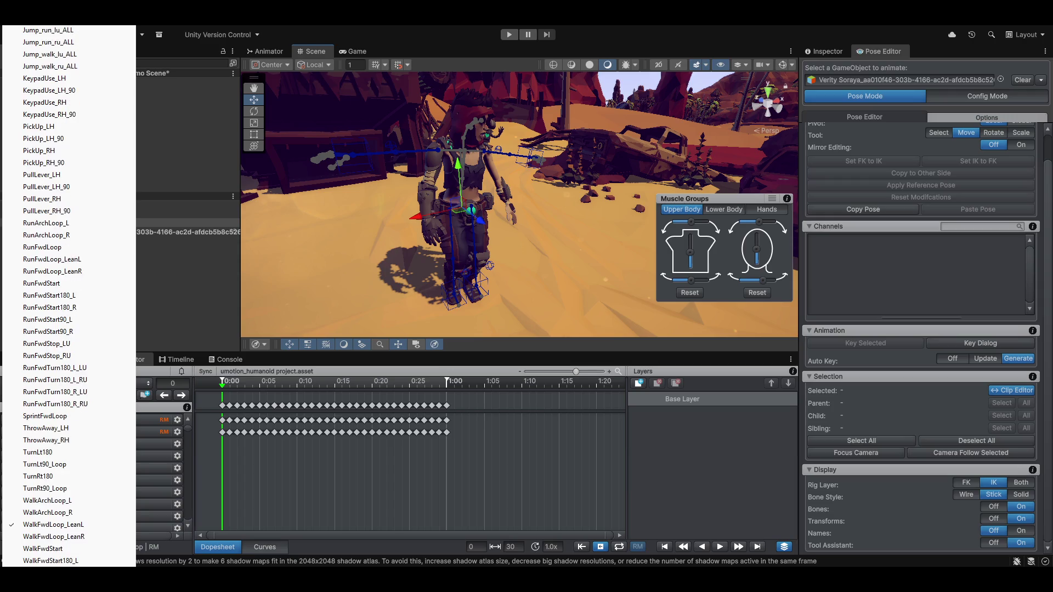
scroll(74, 461, "down", 1)
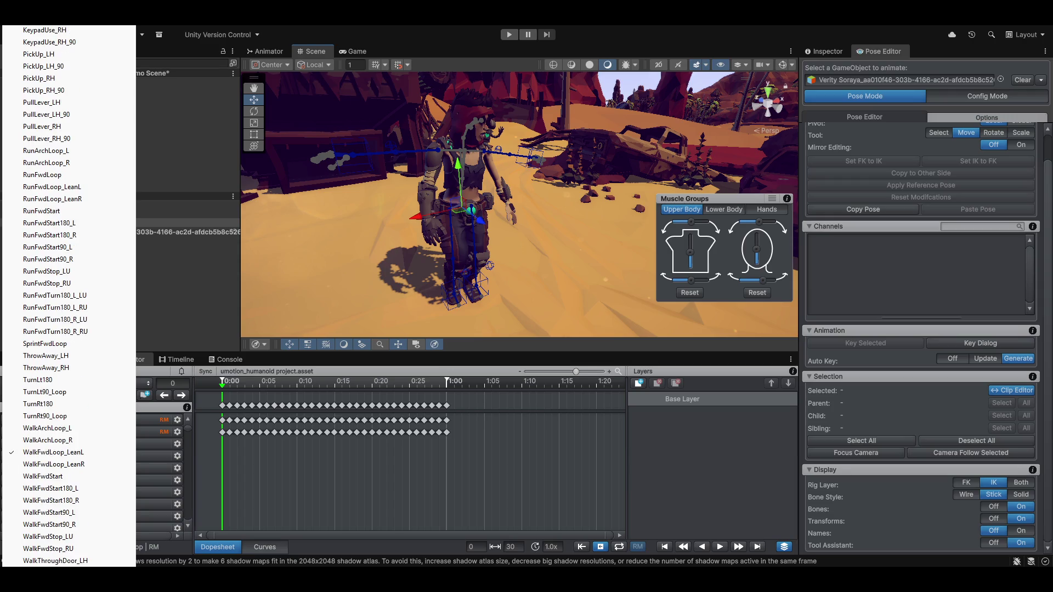
left_click(75, 477)
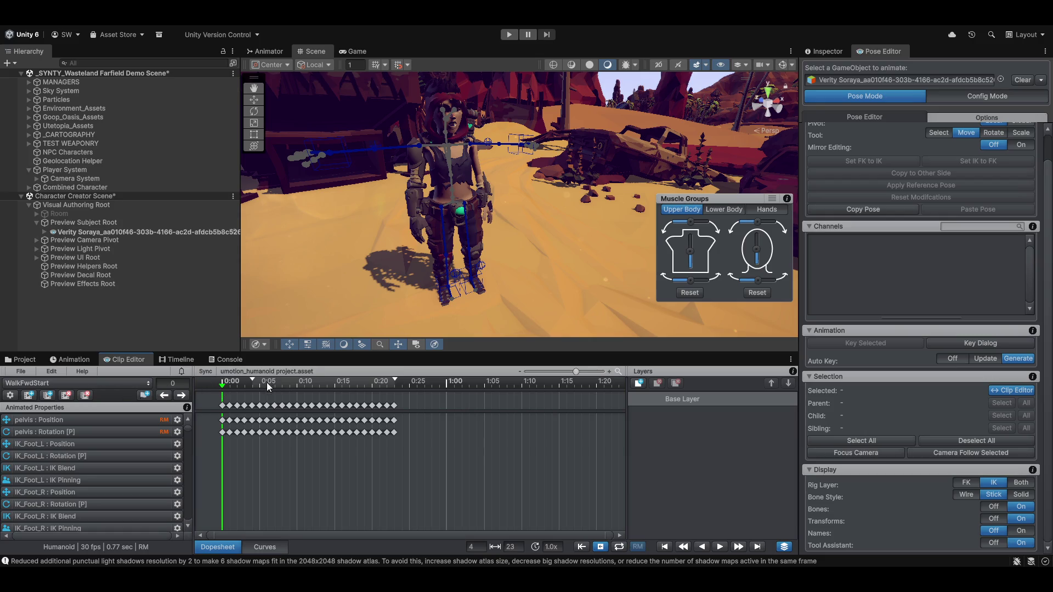
Scrub the clip and orbit around the character, then open File > Import Clips
mouse_move(222, 387)
left_mouse_down()
mouse_move(404, 387)
mouse_move(173, 385)
left_mouse_up()
left_click_drag(532, 177, 585, 231)
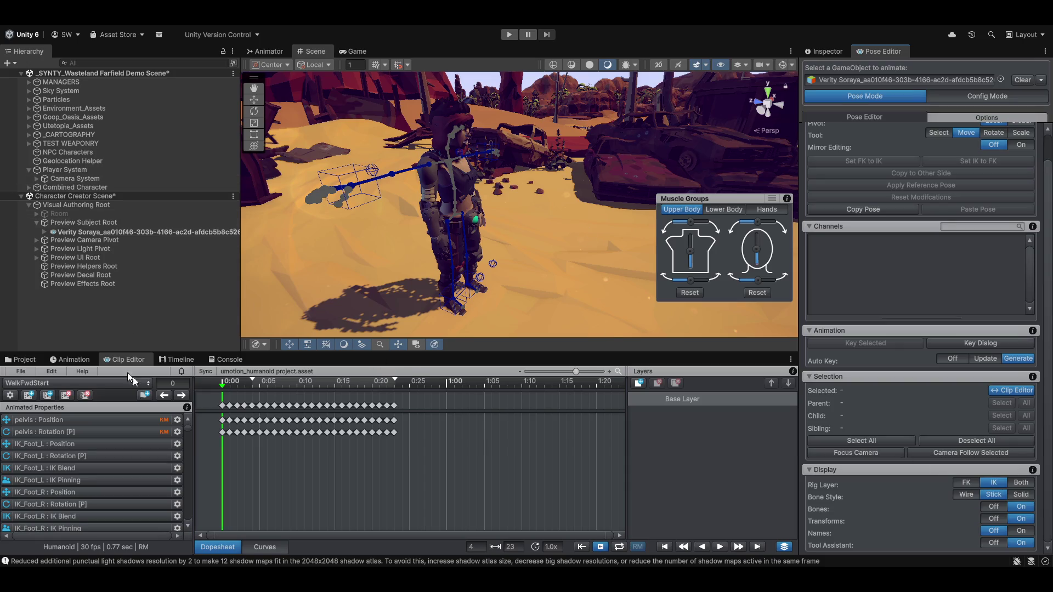
left_click(21, 373)
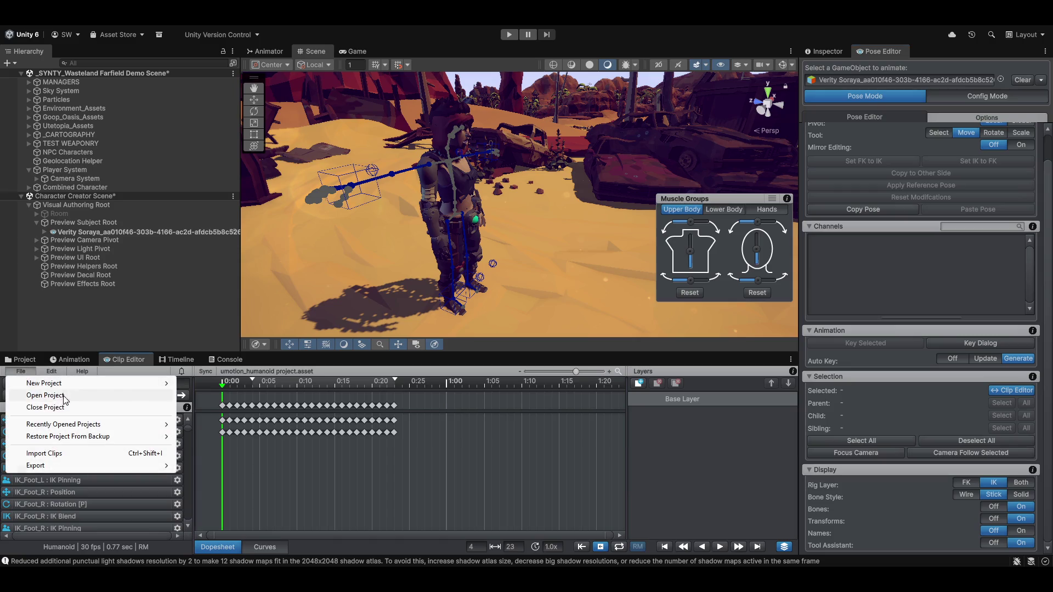
left_click(71, 453)
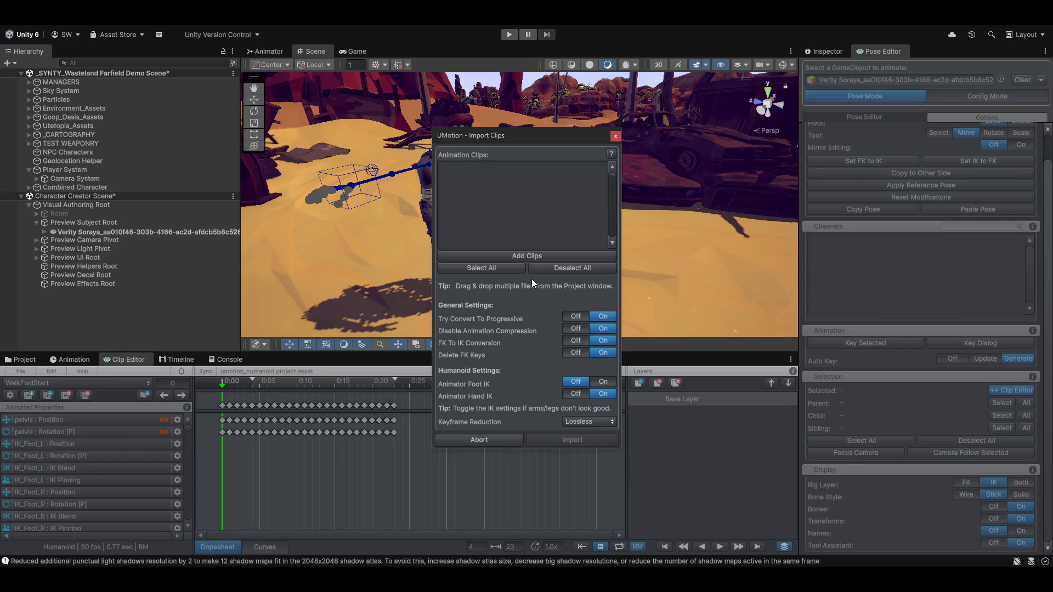
Load the clips from MovementAnimsetPro.fbx and dismiss the clip-renamed notice
left_click(517, 255)
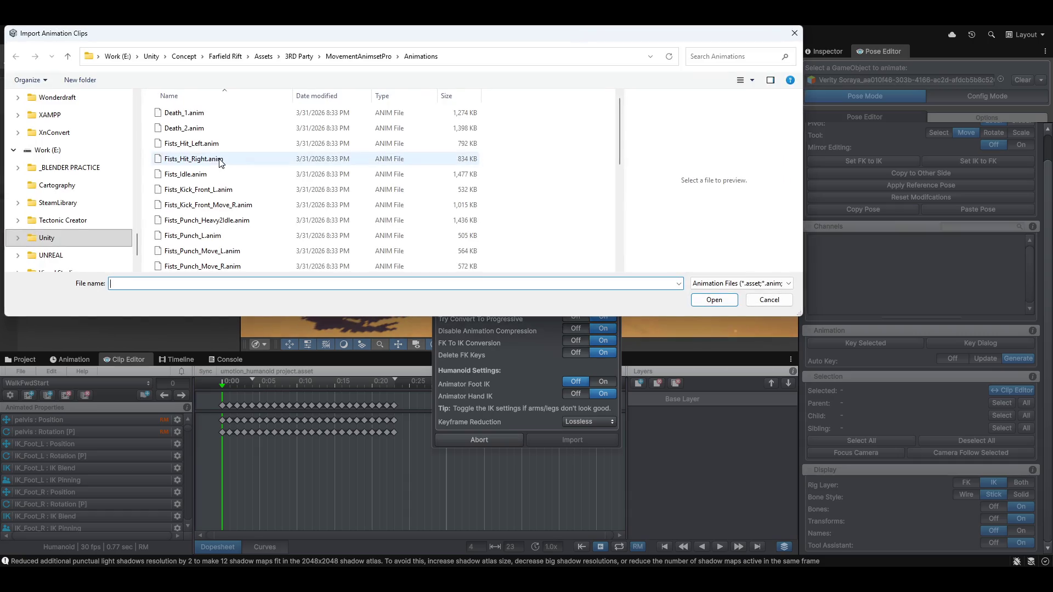
scroll(231, 213, "down", 3)
left_click(196, 174)
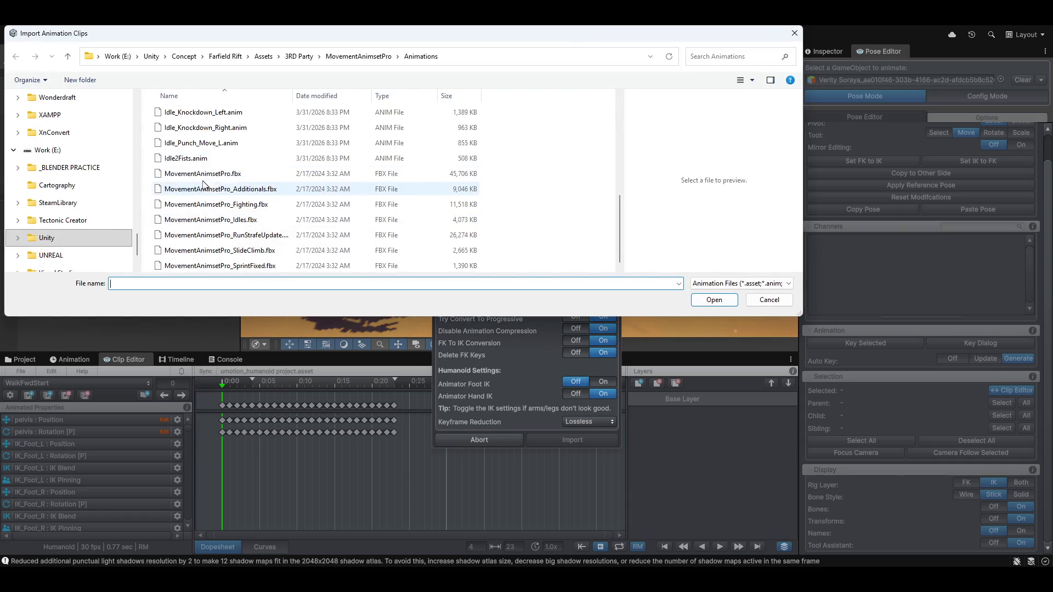
left_click(715, 300)
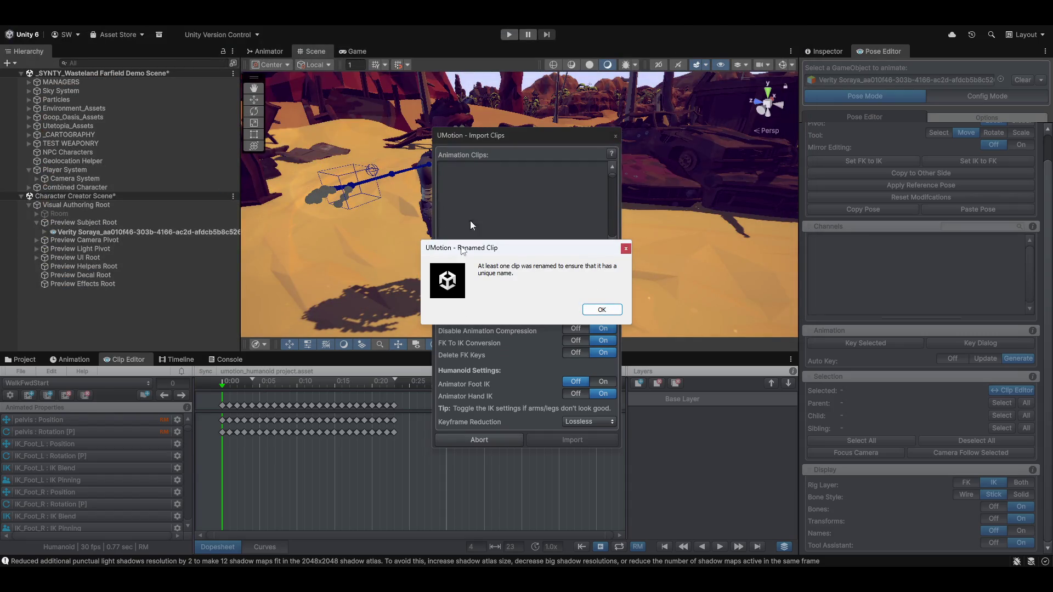
left_click(608, 311)
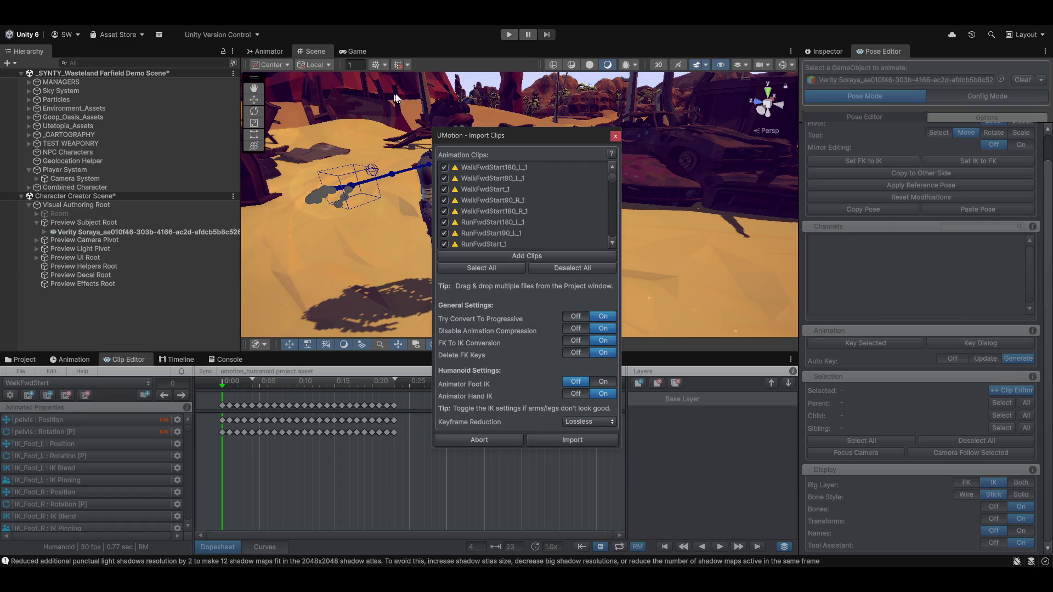
Import only WalkFwdLoop with Animator Foot IK turned on
left_click(597, 268)
scroll(492, 205, "down", 3)
scroll(492, 208, "down", 2)
left_click(442, 190)
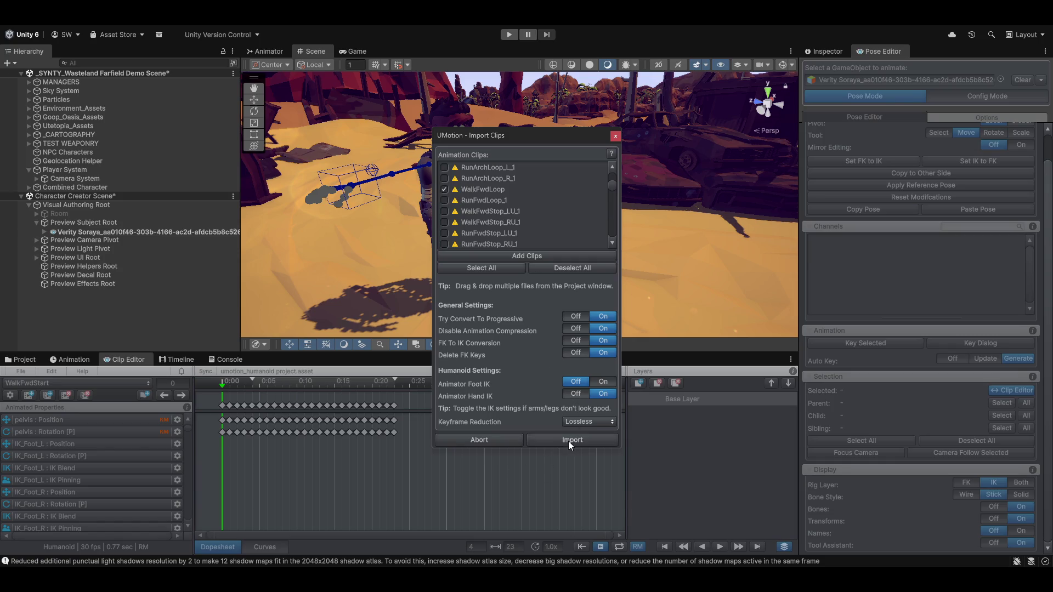
left_click(603, 383)
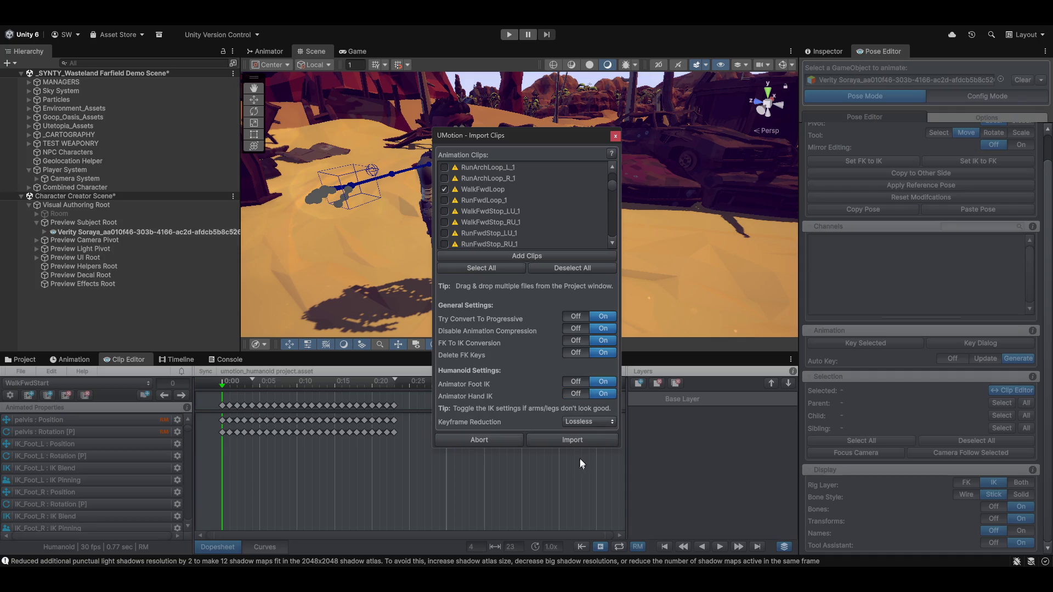
left_click(562, 433)
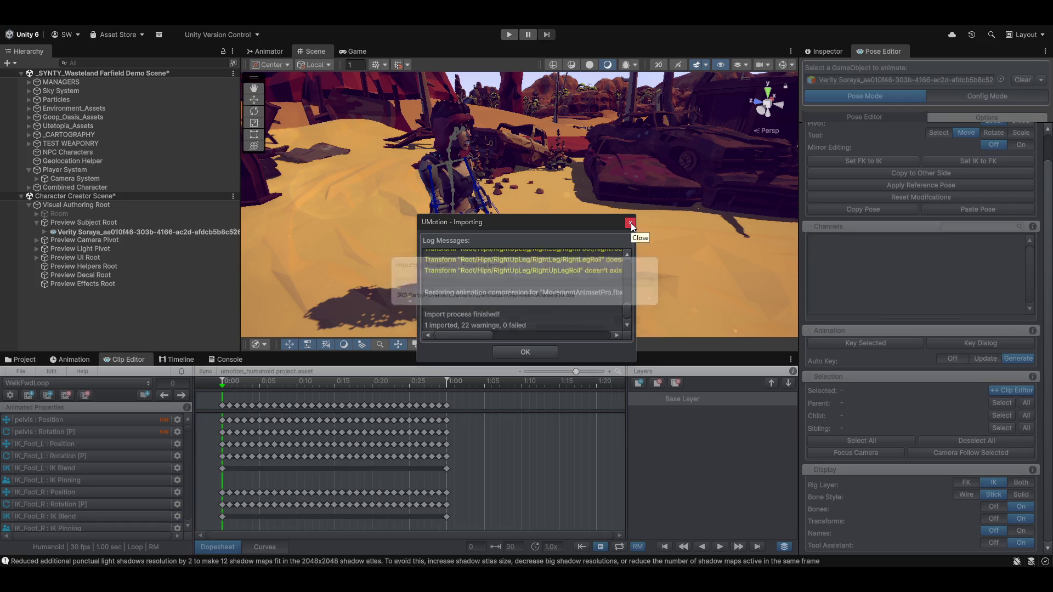
Close the import log, preview the 1.00-second WalkFwdLoop, and add a new animation layer
left_click(525, 352)
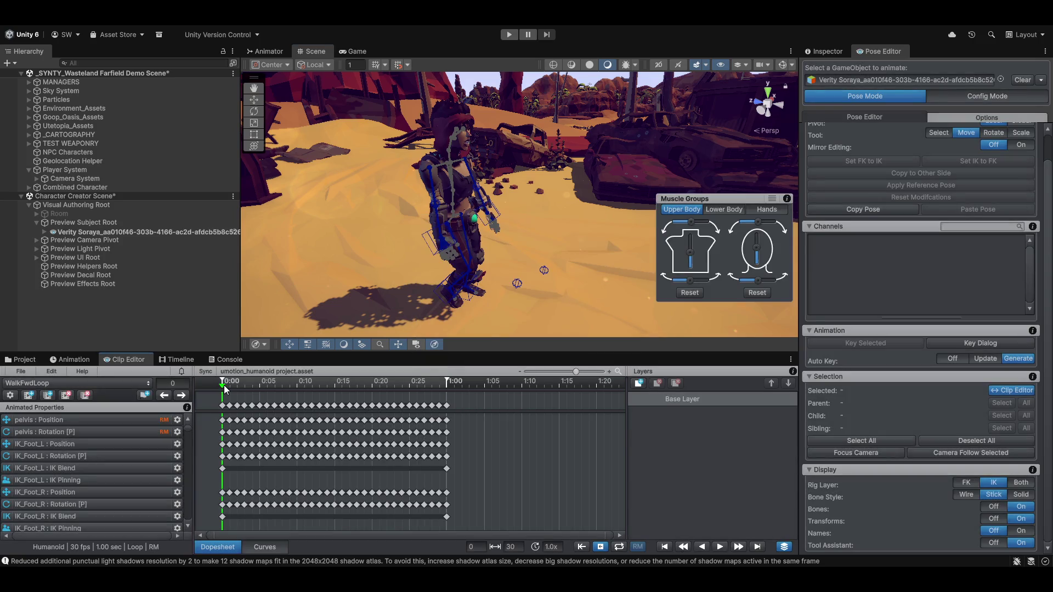
key("space")
key("space")
scroll(330, 229, "up", 5)
mouse_move(361, 259)
left_mouse_down()
mouse_move(561, 260)
mouse_move(456, 242)
mouse_move(474, 251)
mouse_move(476, 237)
mouse_move(443, 259)
mouse_move(492, 238)
mouse_move(451, 270)
mouse_move(545, 255)
mouse_move(496, 261)
mouse_move(383, 242)
left_mouse_up()
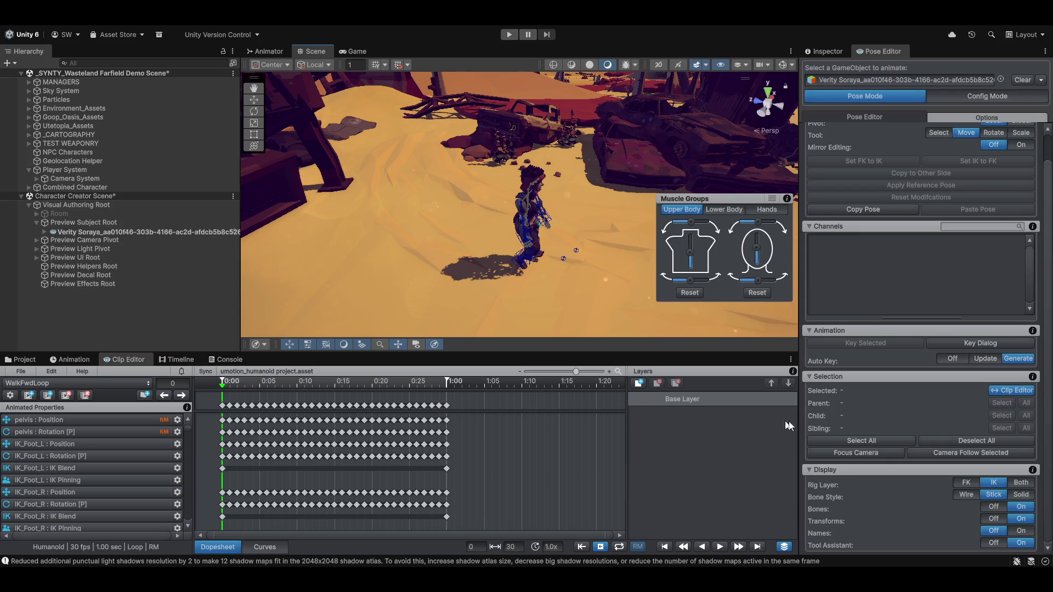
left_click(639, 383)
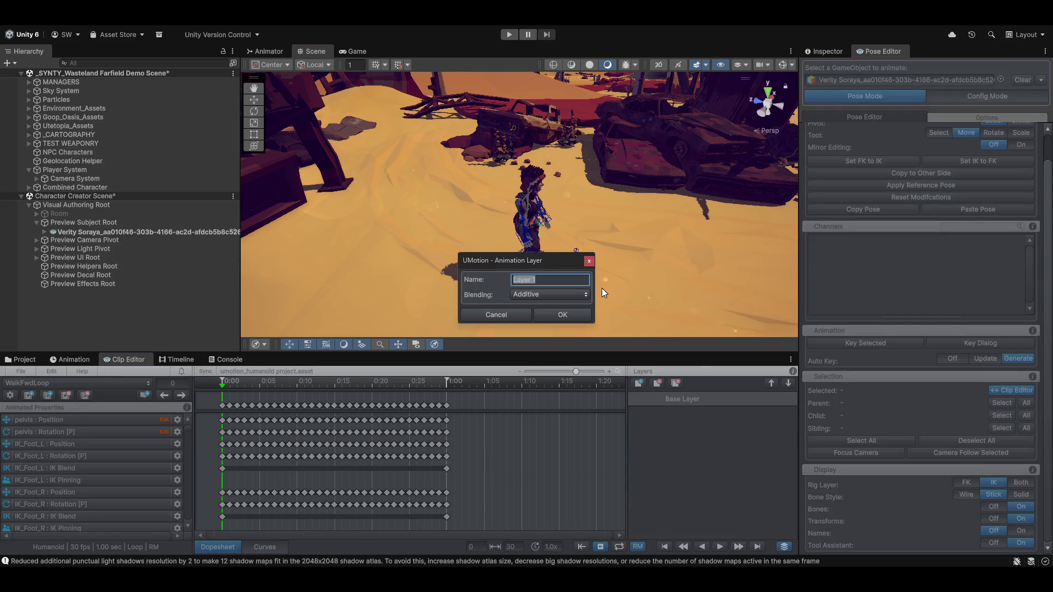
type("Attack")
type("Layer")
key("Return")
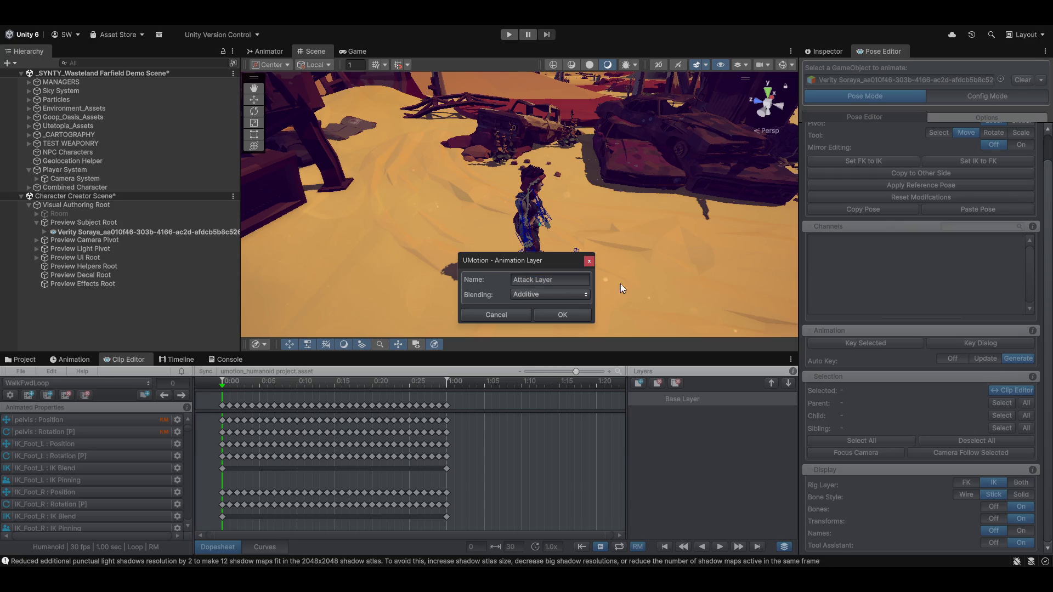
left_click(563, 316)
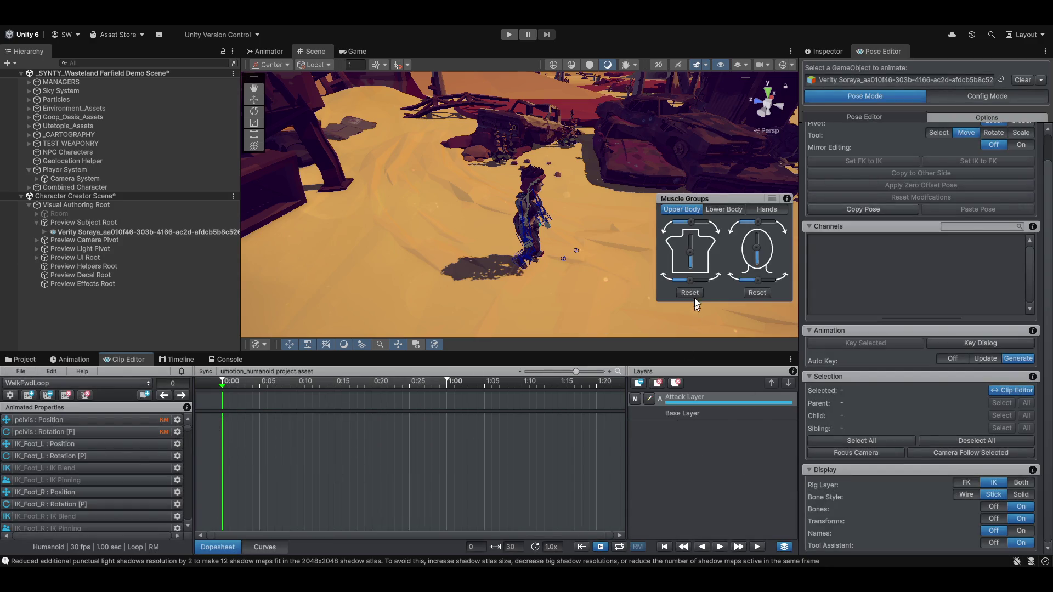
scroll(565, 237, "up", 2)
mouse_move(565, 238)
left_mouse_down()
mouse_move(242, 386)
mouse_move(387, 386)
mouse_move(222, 386)
left_mouse_up()
scroll(438, 242, "up", 2)
scroll(437, 241, "up", 1)
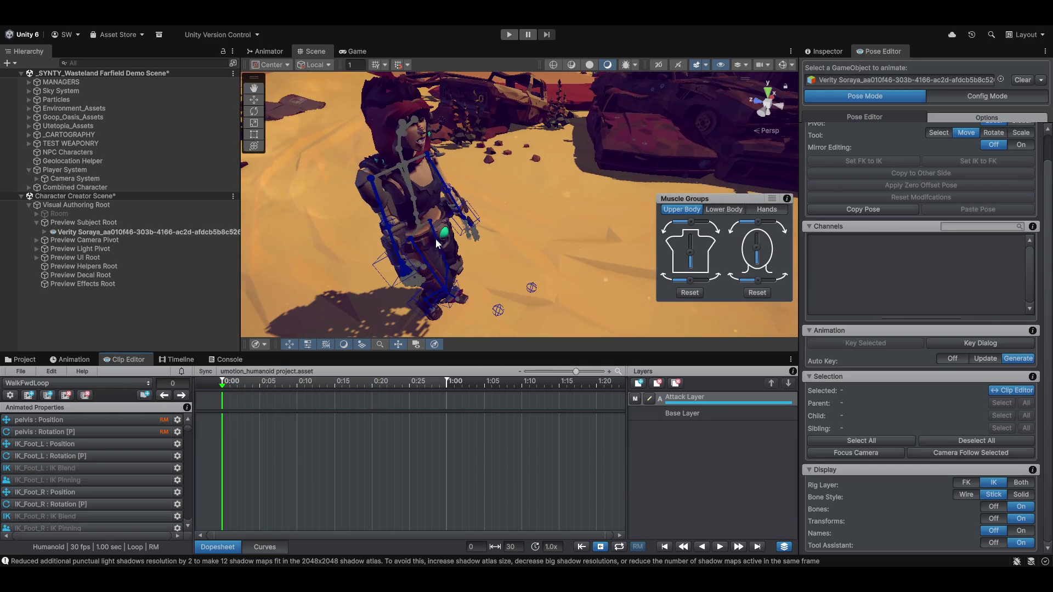
left_click(384, 270)
Move IK_Hand_R to key its position at frame 0 on the Attack Layer
mouse_move(395, 282)
left_mouse_down()
mouse_move(411, 252)
mouse_move(365, 269)
left_mouse_up()
scroll(539, 252, "down", 1)
left_click_drag(540, 252, 406, 334)
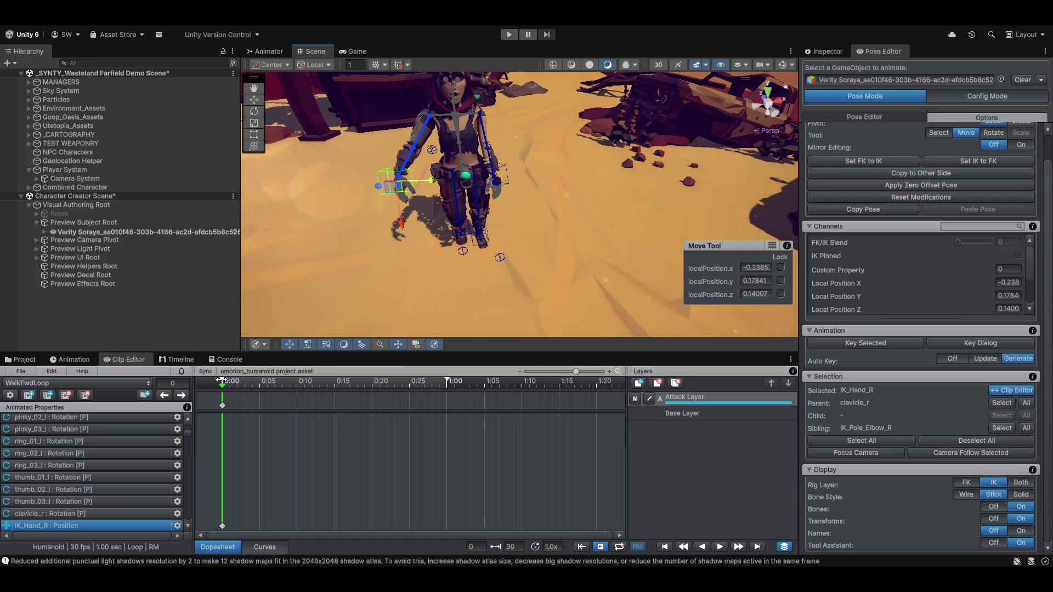
mouse_move(223, 386)
left_mouse_down()
mouse_move(334, 384)
mouse_move(238, 364)
mouse_move(401, 358)
mouse_move(285, 384)
mouse_move(402, 384)
mouse_move(224, 384)
left_mouse_up()
mouse_move(492, 242)
left_mouse_down()
mouse_move(411, 242)
mouse_move(595, 224)
mouse_move(541, 220)
mouse_move(681, 234)
mouse_move(561, 247)
left_mouse_up()
Drag IK_Pole_Elbow_R along X to key its position, then scrub and play to check
left_click(546, 217)
key("f")
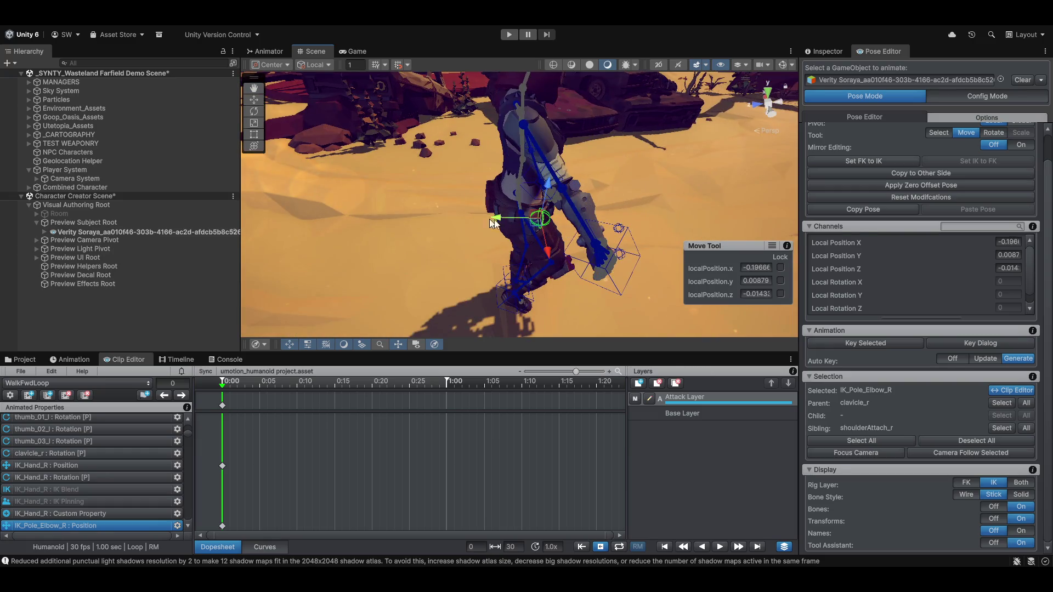
left_click_drag(495, 219, 452, 212)
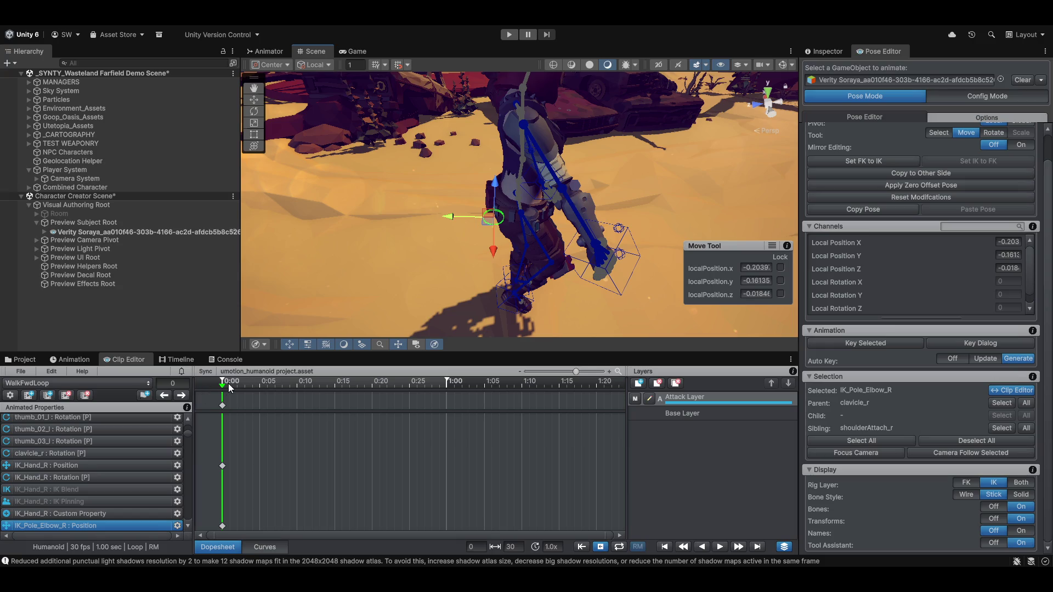
mouse_move(226, 386)
left_mouse_down()
mouse_move(364, 385)
mouse_move(342, 386)
left_mouse_up()
left_click_drag(458, 253, 323, 264)
key("space")
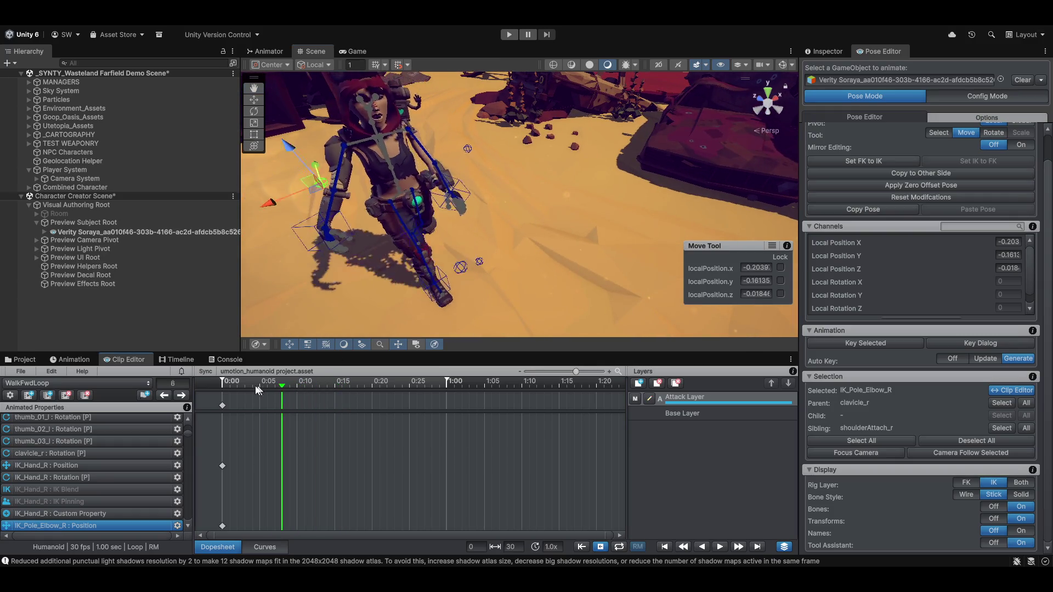
mouse_move(353, 382)
left_mouse_down()
mouse_move(521, 381)
mouse_move(312, 381)
left_mouse_up()
key("shift+comma")
mouse_move(442, 209)
left_mouse_down()
mouse_move(434, 196)
mouse_move(581, 225)
mouse_move(522, 241)
left_mouse_up()
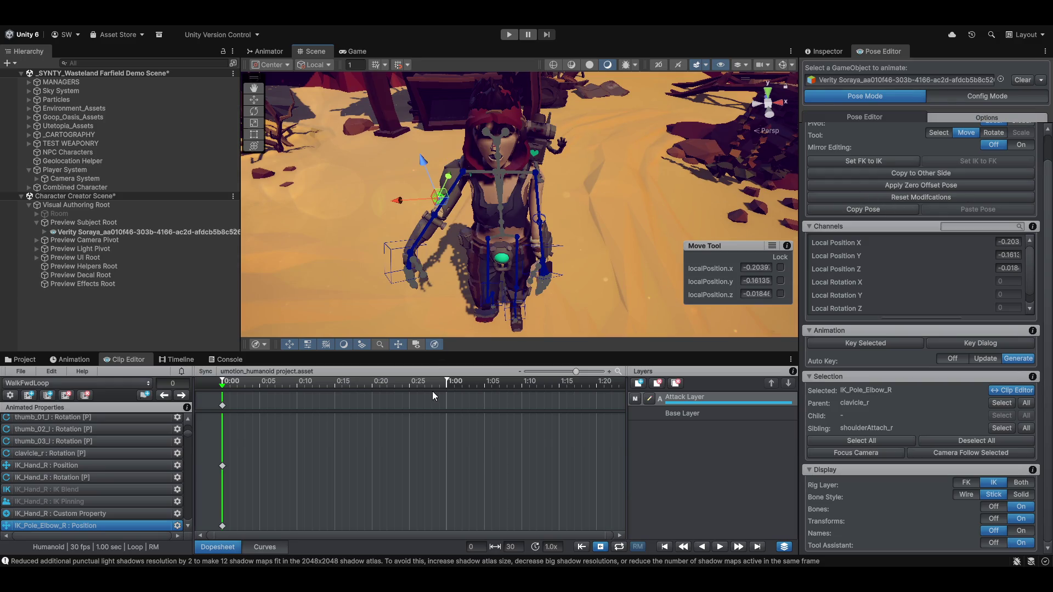
Copy IK_Pole_Elbow_R's position and rotation to the other side of the rig
left_click(892, 212)
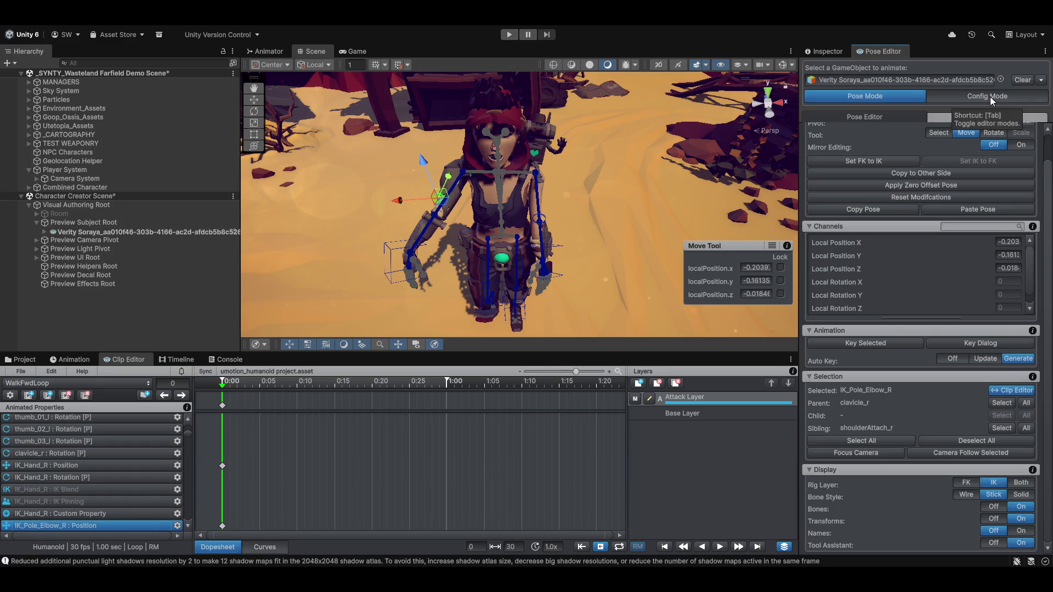
left_click(909, 173)
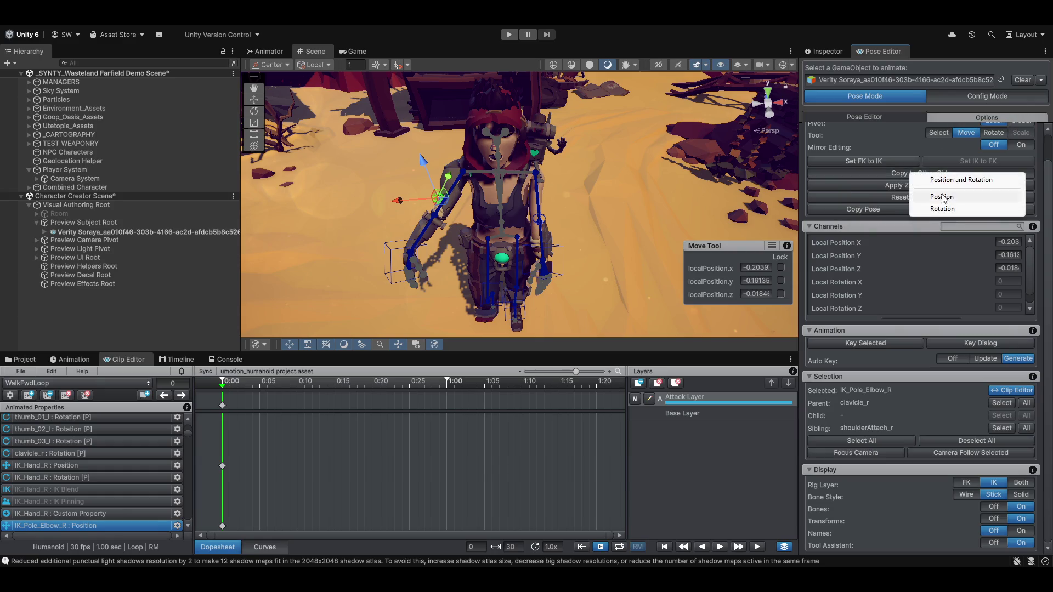
left_click(971, 184)
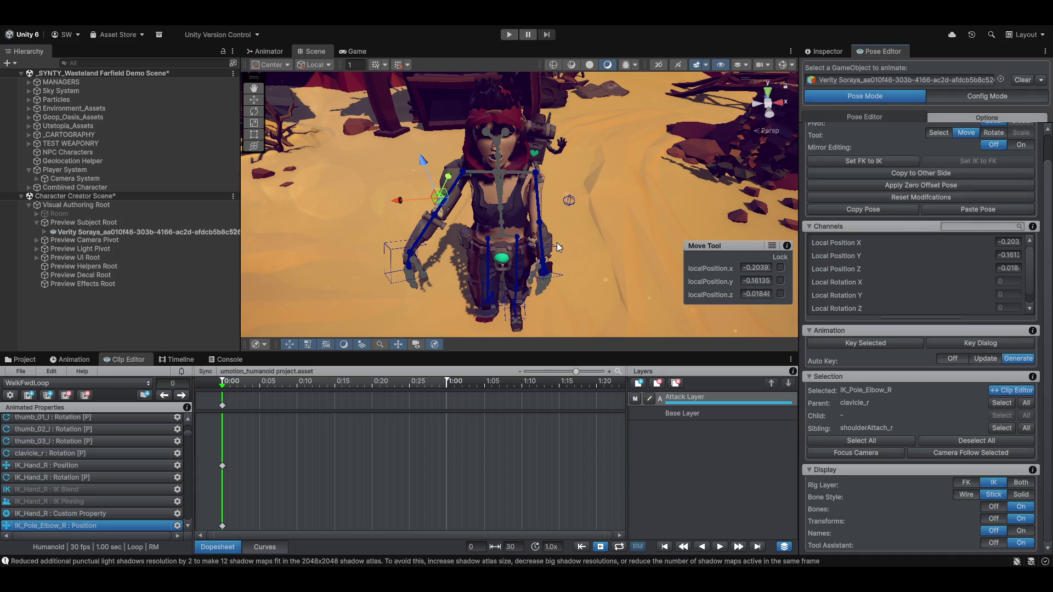
scroll(522, 247, "up", 2)
Copy IK_Hand_R's position and rotation to the other side of the rig
left_click(439, 235)
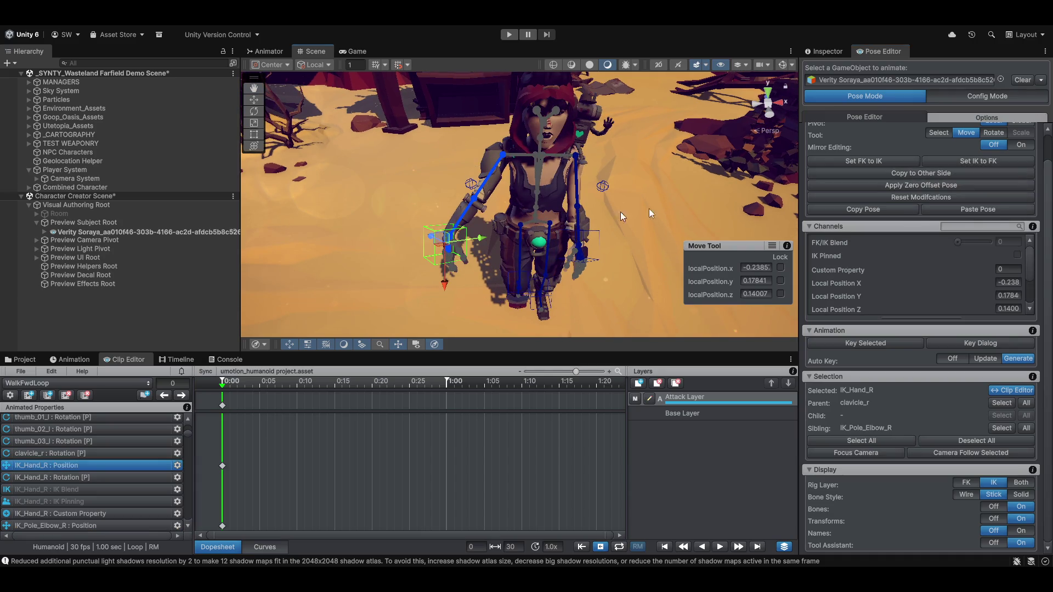
left_click(943, 174)
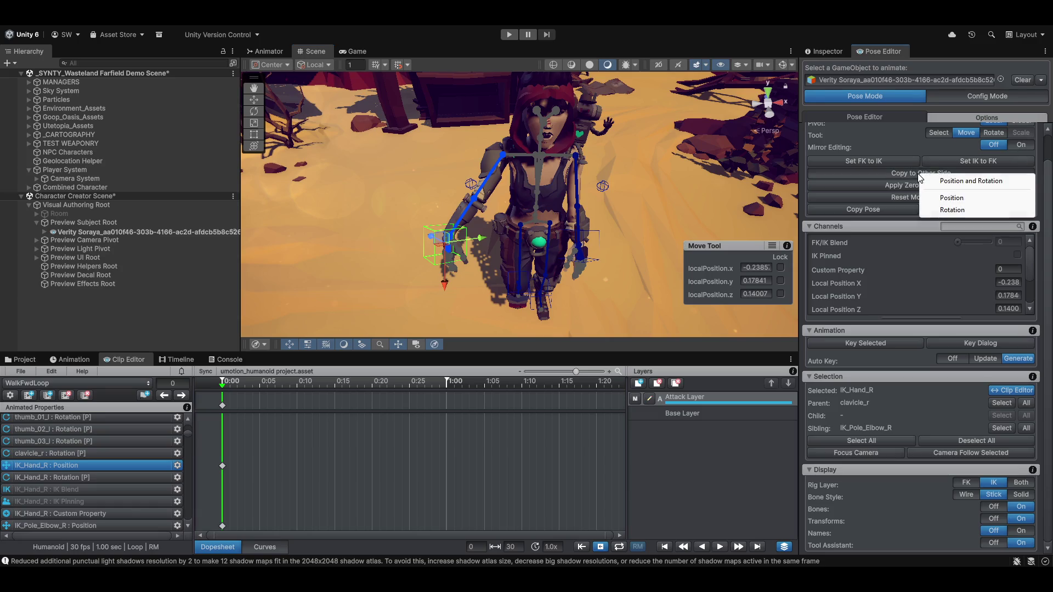
left_click(957, 181)
mouse_move(515, 198)
left_mouse_down()
mouse_move(643, 201)
mouse_move(568, 235)
mouse_move(547, 323)
left_mouse_up()
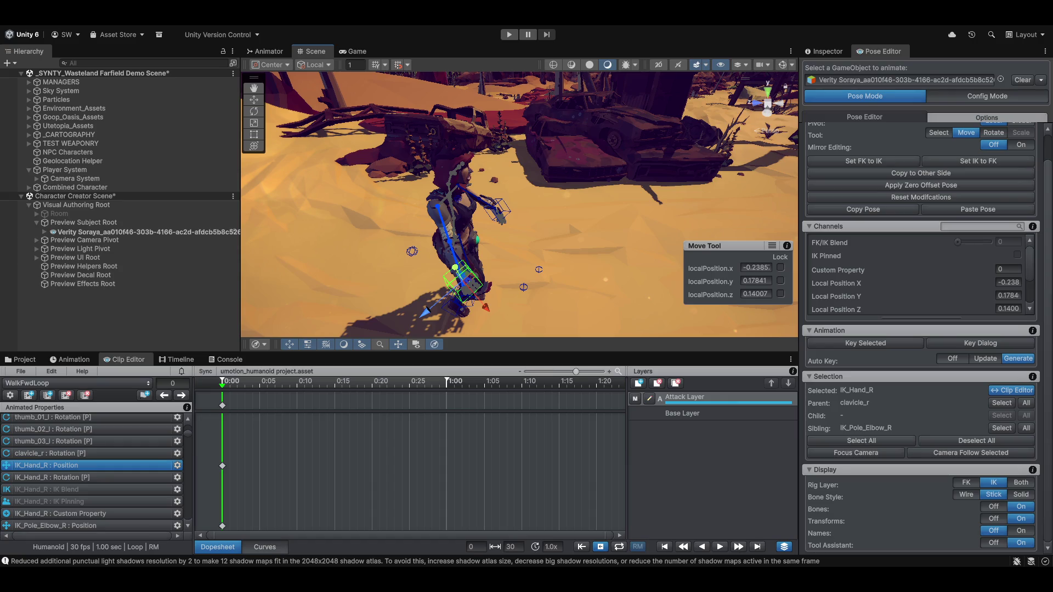
mouse_move(527, 582)
Switch to the Project browser and navigate the Resources folder tree
left_click(25, 360)
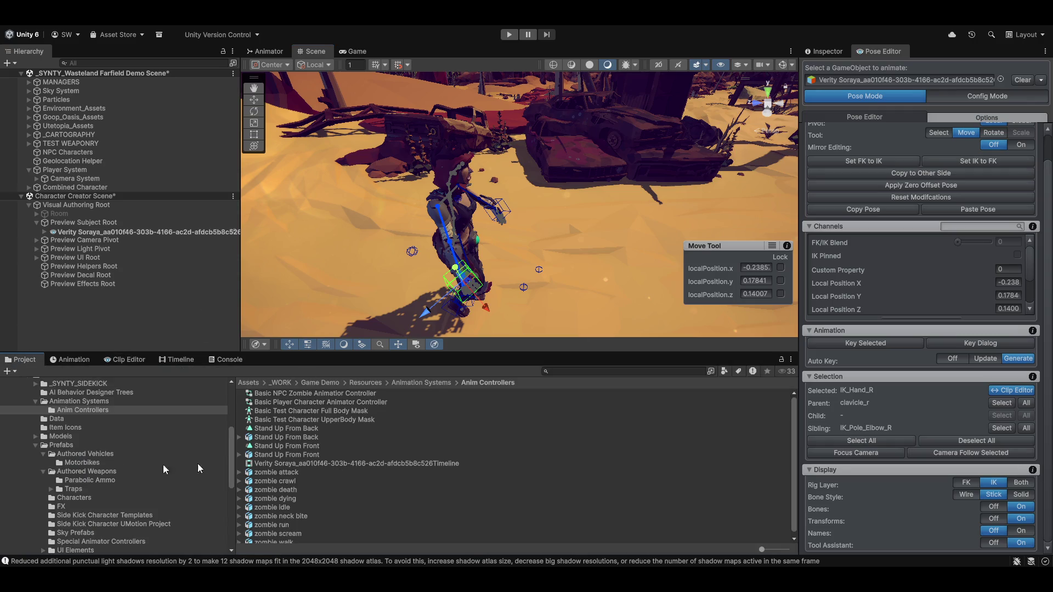
scroll(102, 486, "up", 3)
scroll(102, 485, "down", 2)
left_click(104, 469)
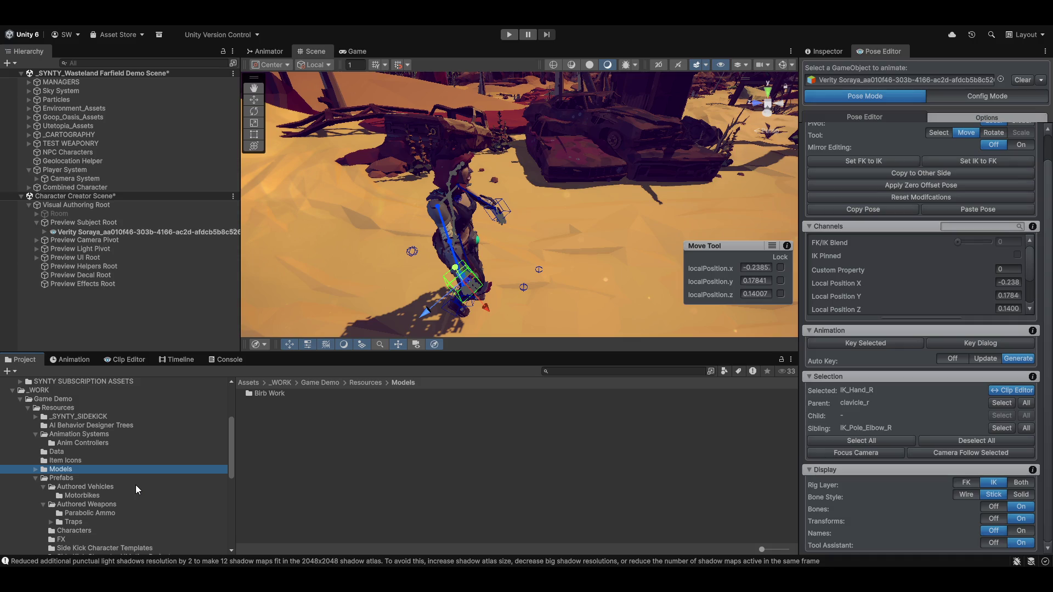
key("Up")
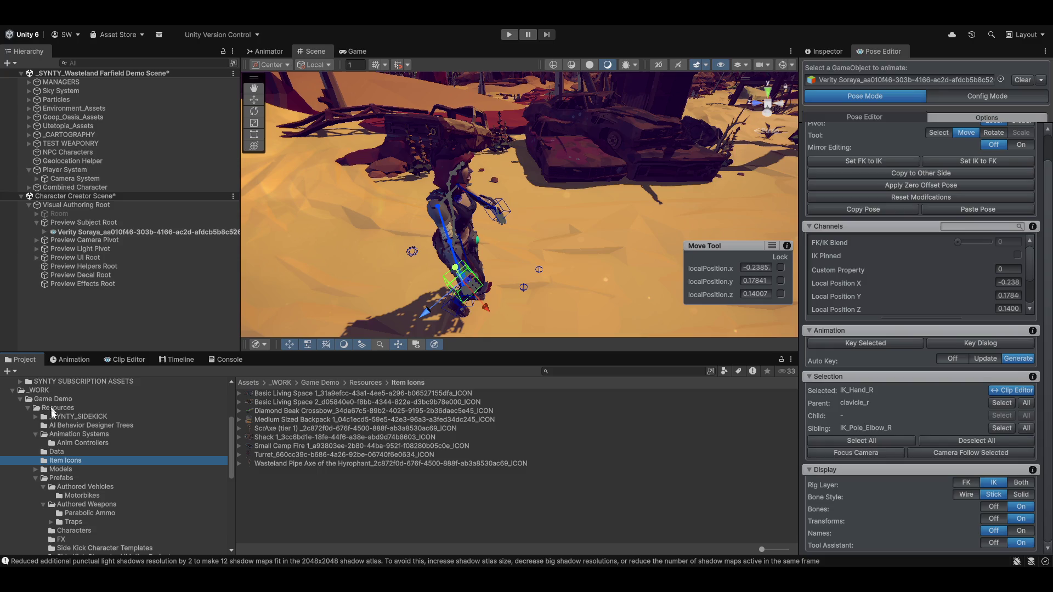
scroll(64, 495, "down", 5)
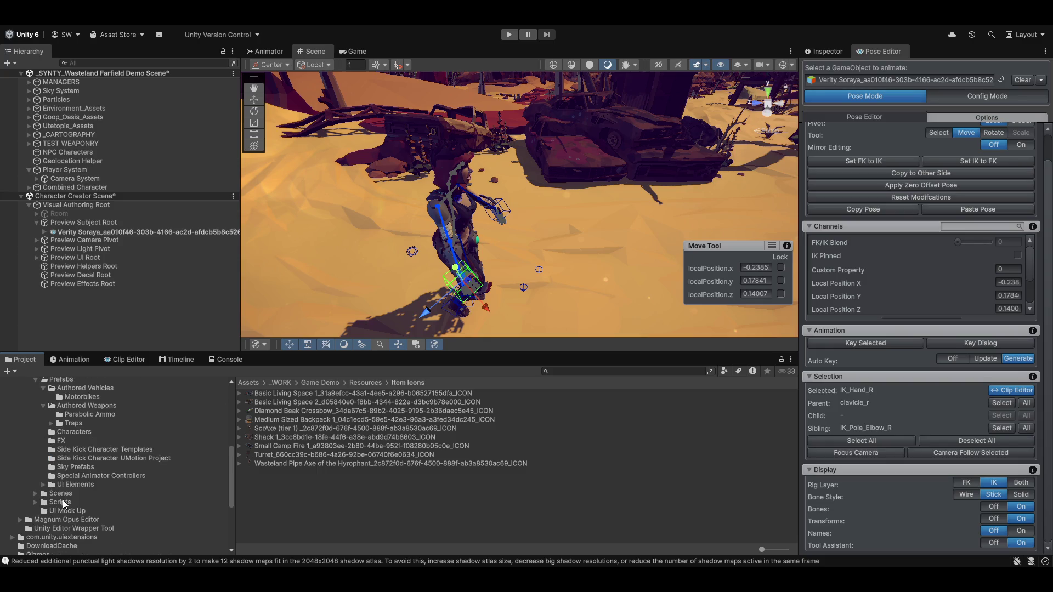
Expand Scripts > Game Scripts and open the Game Entities folder
left_click(55, 502)
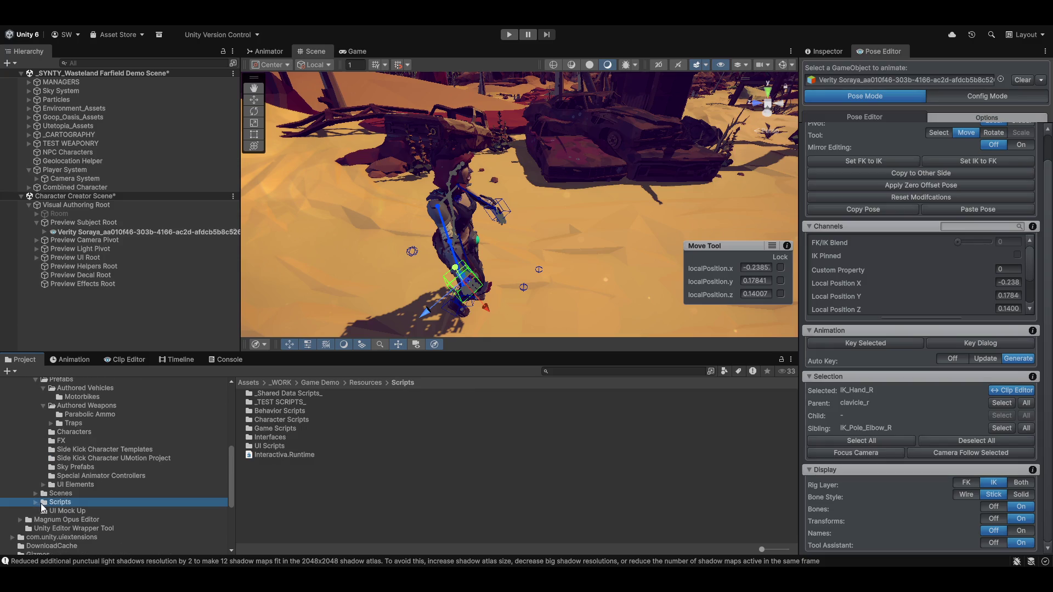
left_click(35, 503)
scroll(125, 508, "down", 3)
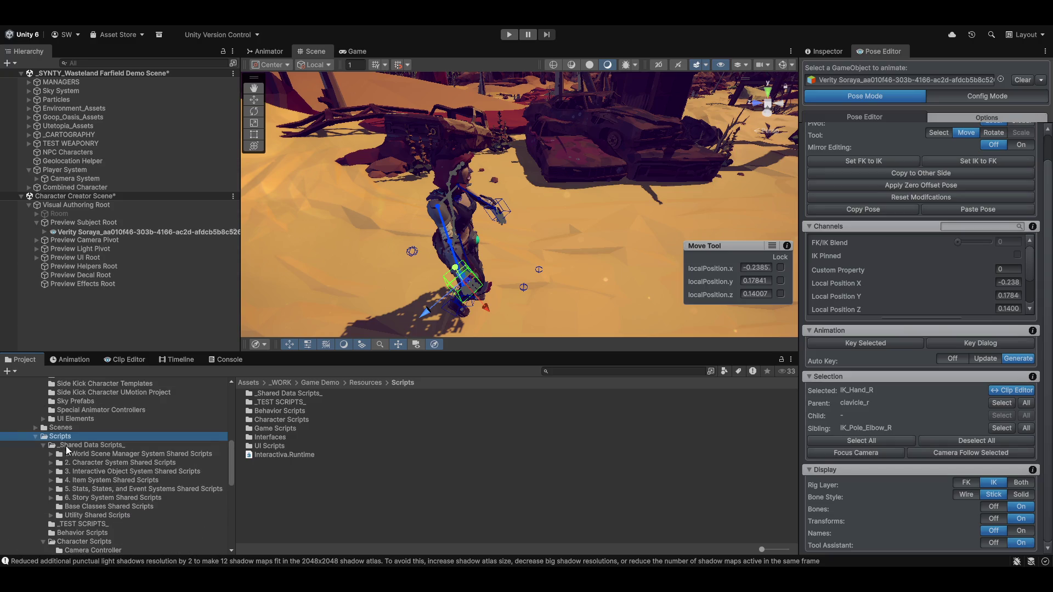
scroll(61, 511, "down", 3)
scroll(93, 508, "down", 2)
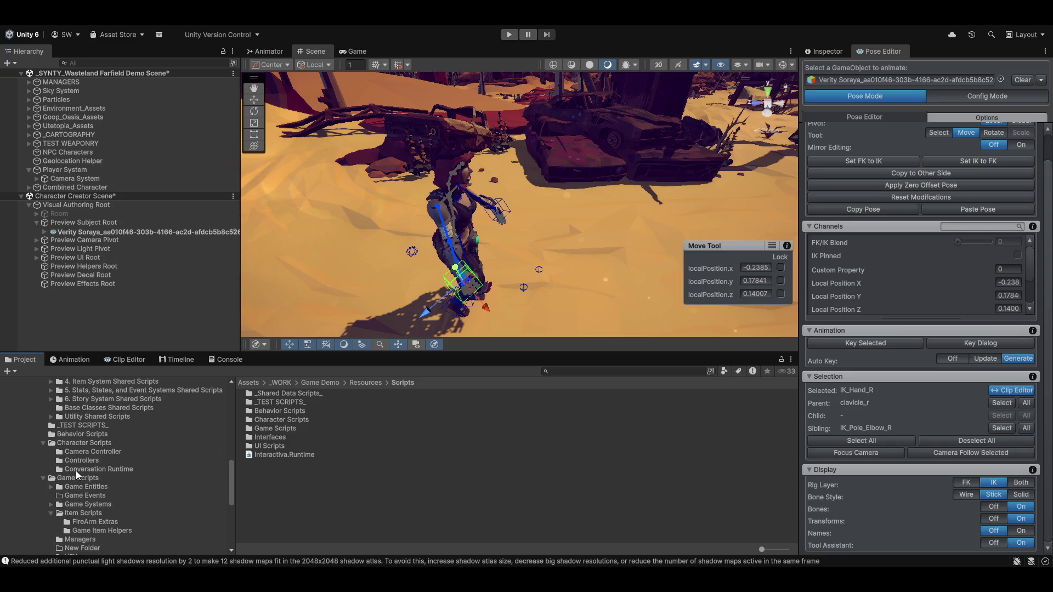
left_click(77, 478)
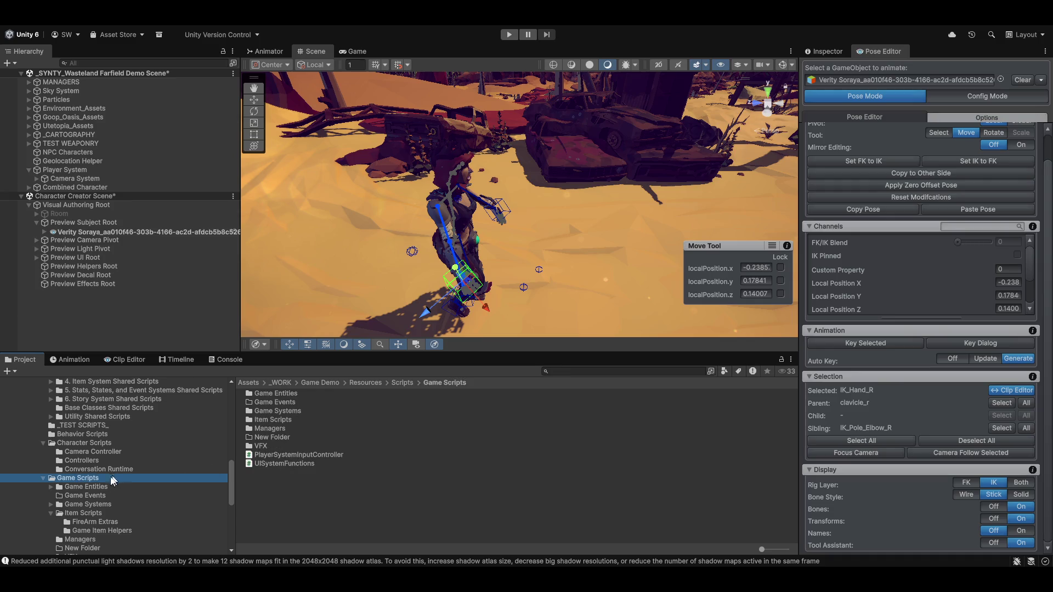
left_click(87, 487)
scroll(87, 502, "down", 7)
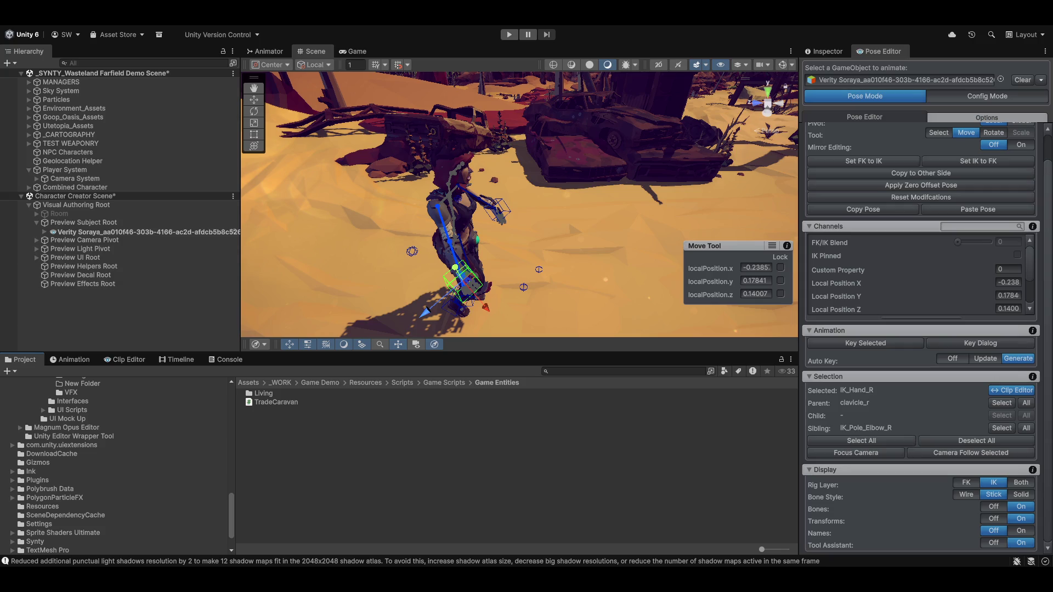
Select the _WORK folder under Assets to list Game Demo, Magnum Opus Editor and more
scroll(130, 485, "up", 3)
scroll(169, 432, "up", 6)
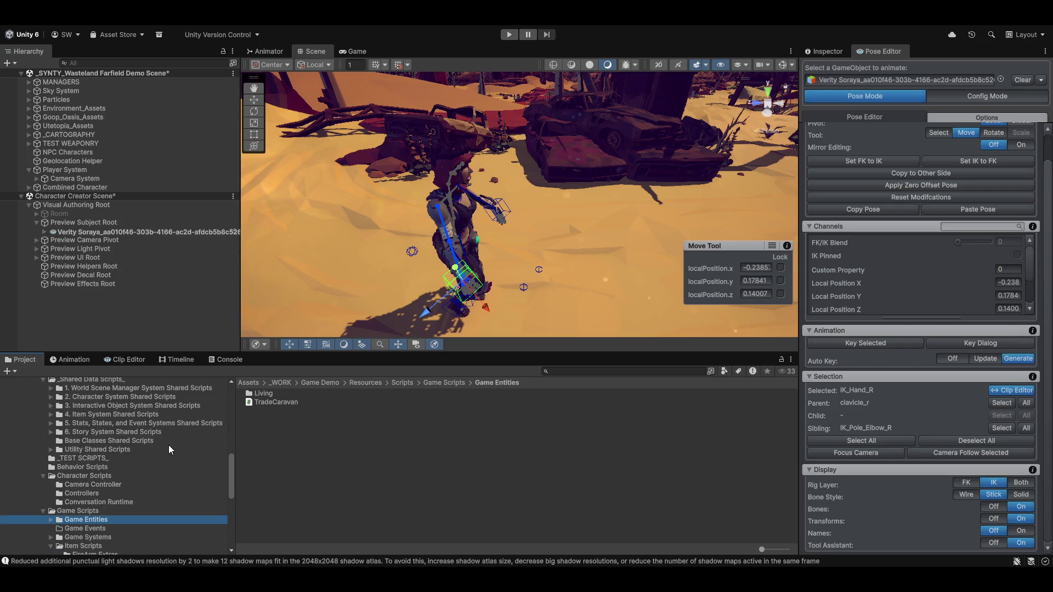
scroll(100, 496, "up", 3)
scroll(101, 493, "up", 10)
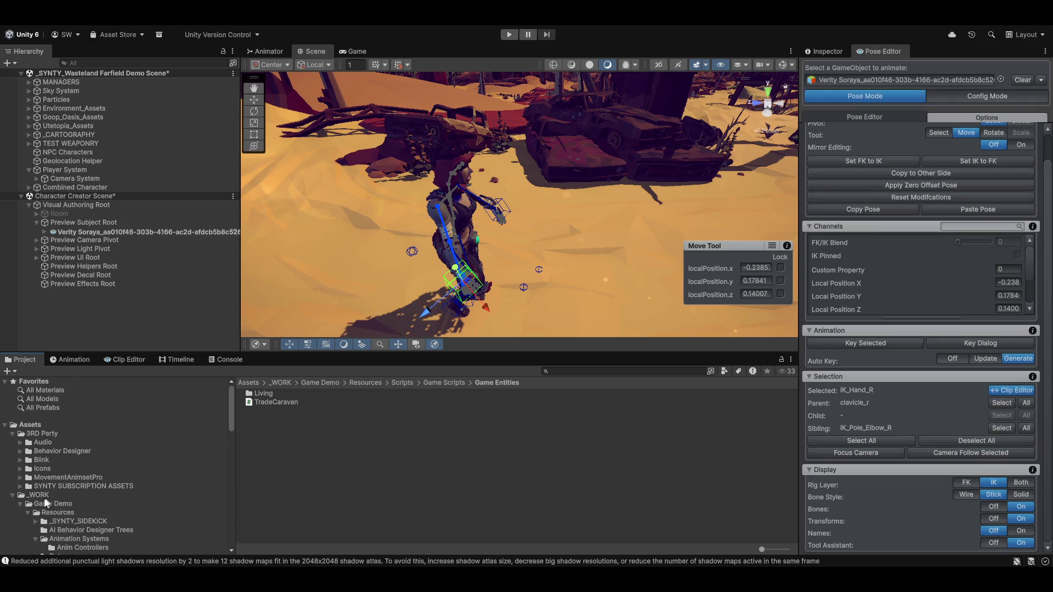
scroll(57, 494, "down", 3)
left_click(47, 461)
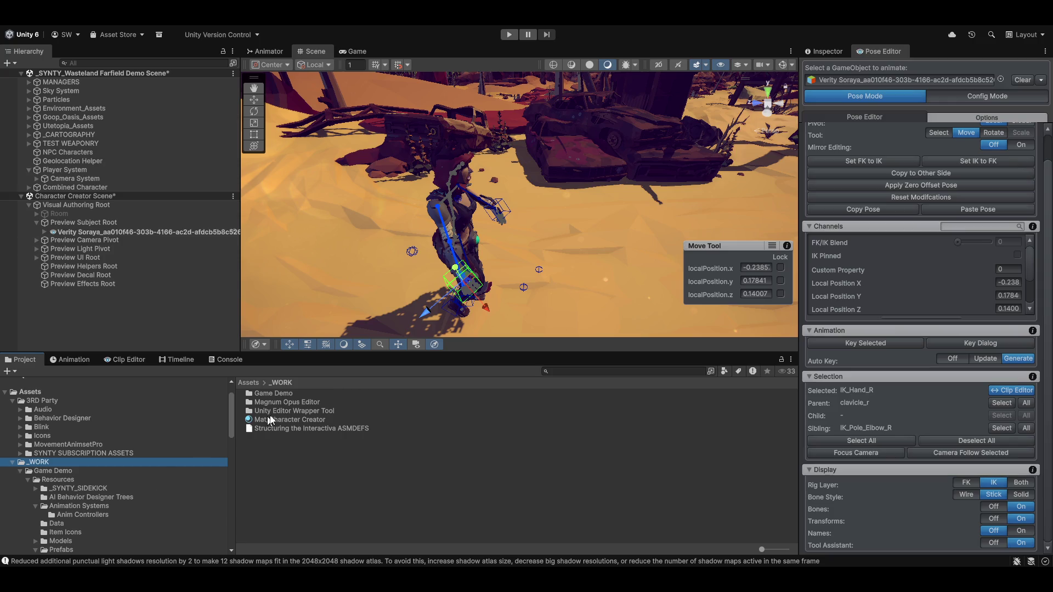
Choose Export Package... from the _WORK folder's context menu
right_click(71, 463)
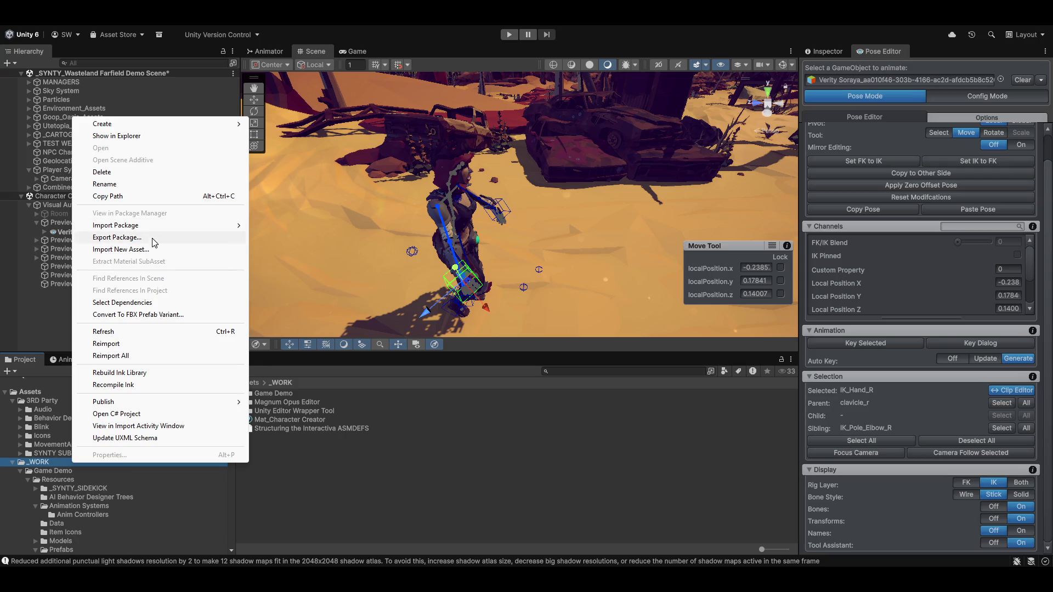
left_click(150, 238)
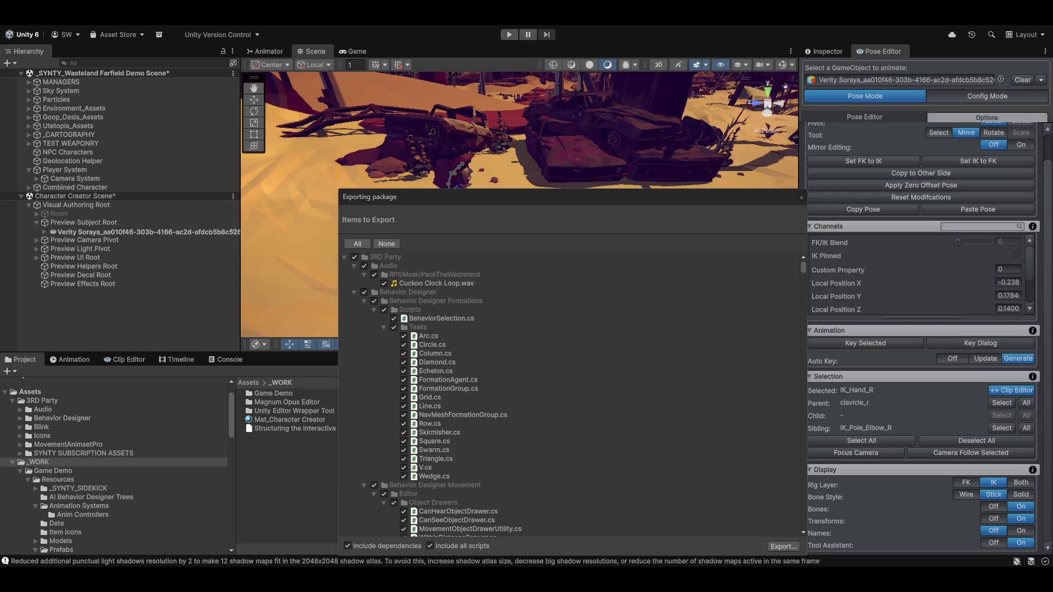
scroll(668, 430, "down", 3)
Uncheck 3RD Party and com.unity.uiextensions in the export list and collapse them
scroll(697, 432, "up", 3)
left_click(354, 256)
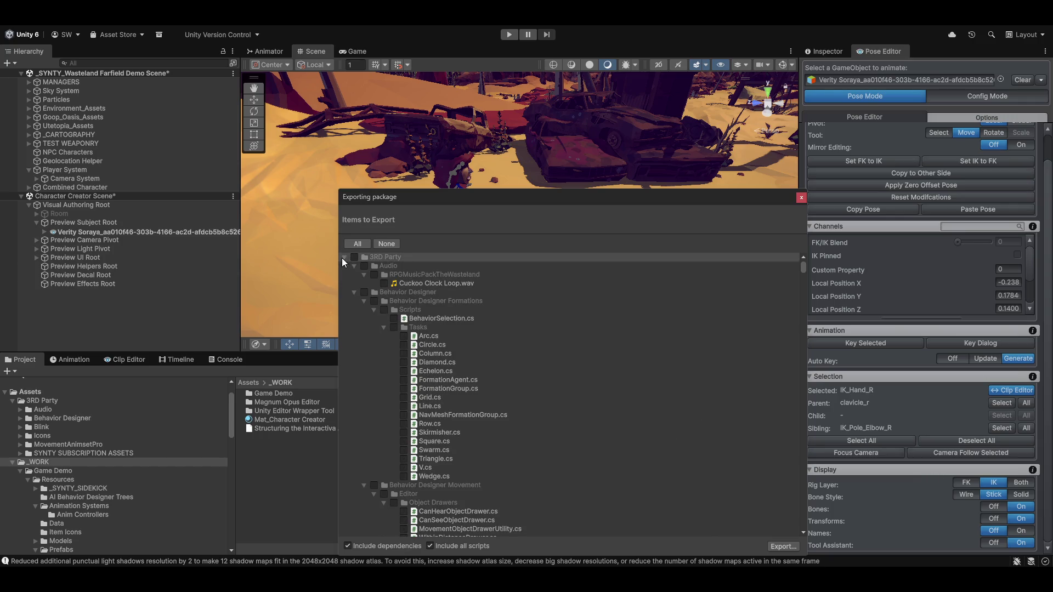
left_click(345, 257)
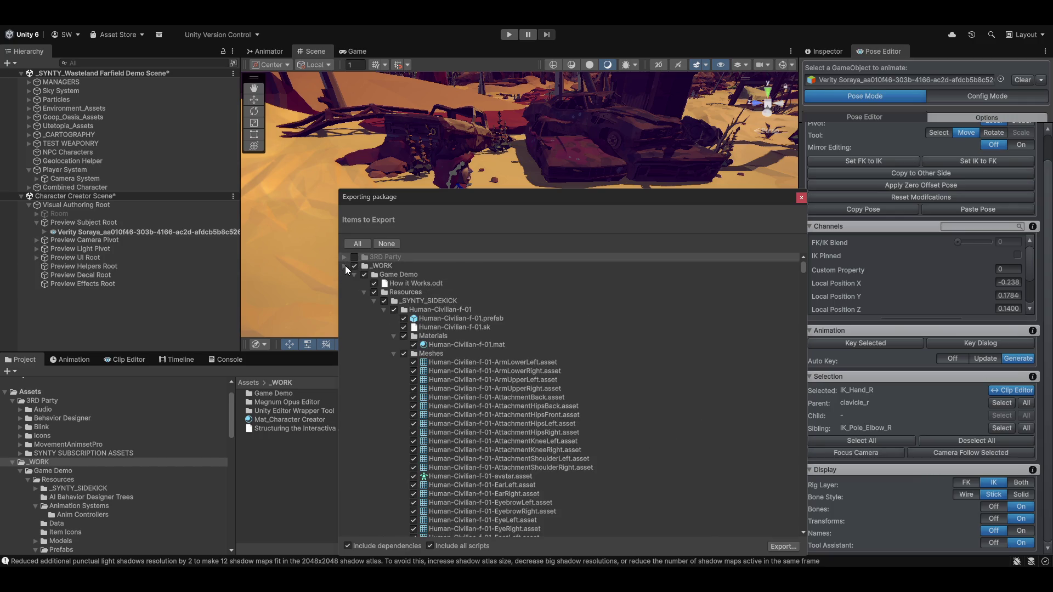
left_click(345, 266)
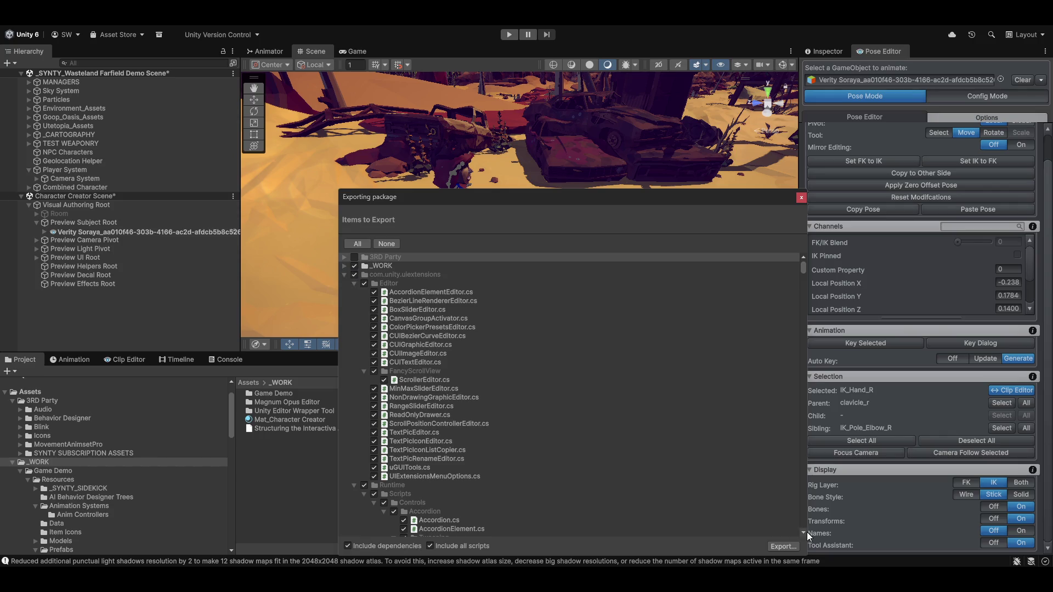
left_click(355, 275)
left_click(344, 274)
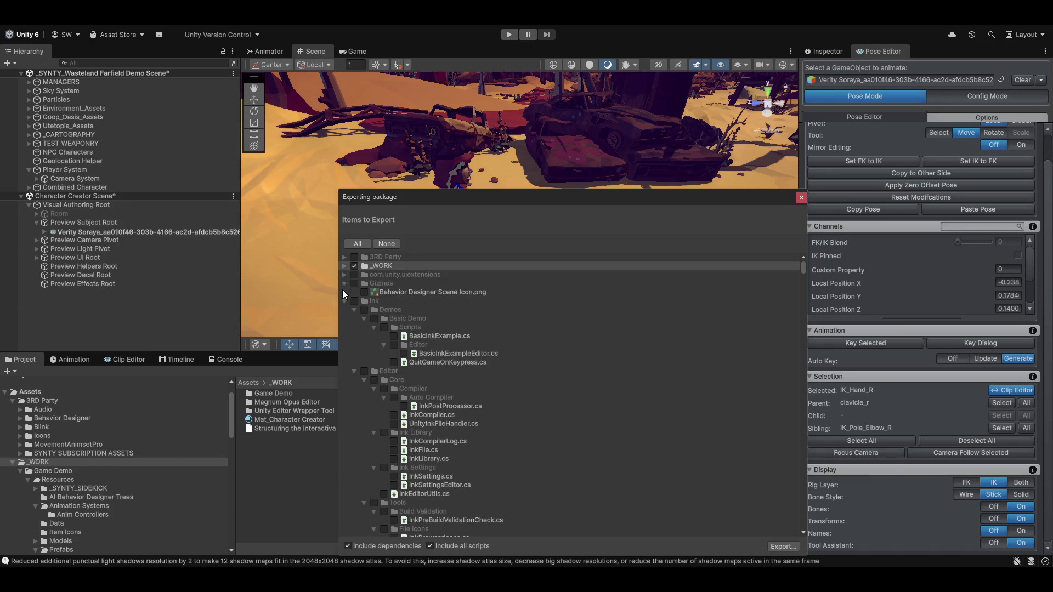
Collapse the Gizmos, Ink, Plugins, PolygonParticleFX and Sprite Shaders Ultimate folders
left_click(345, 284)
left_click(345, 291)
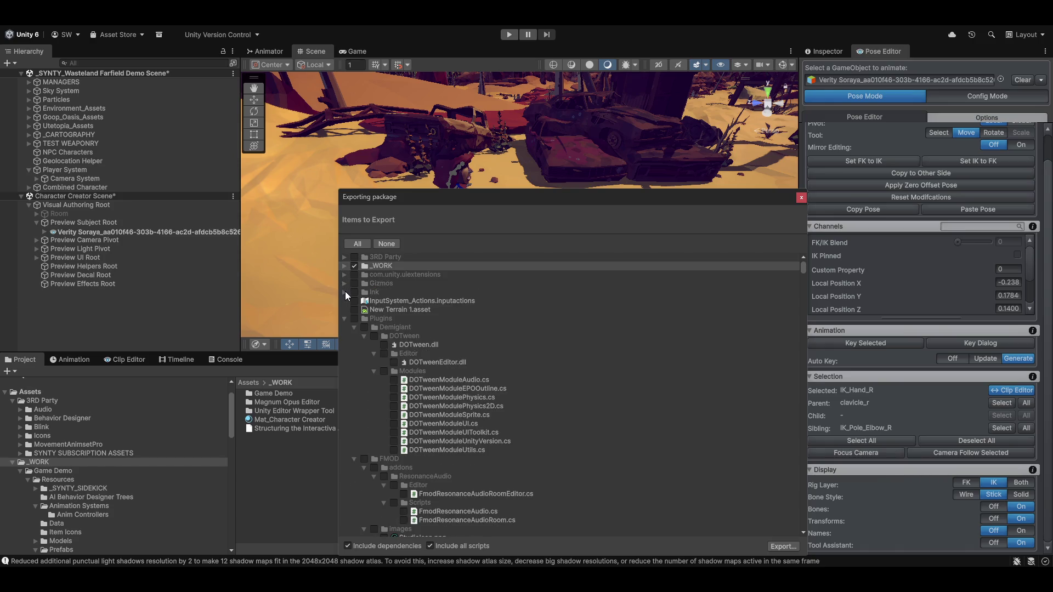
left_click(345, 319)
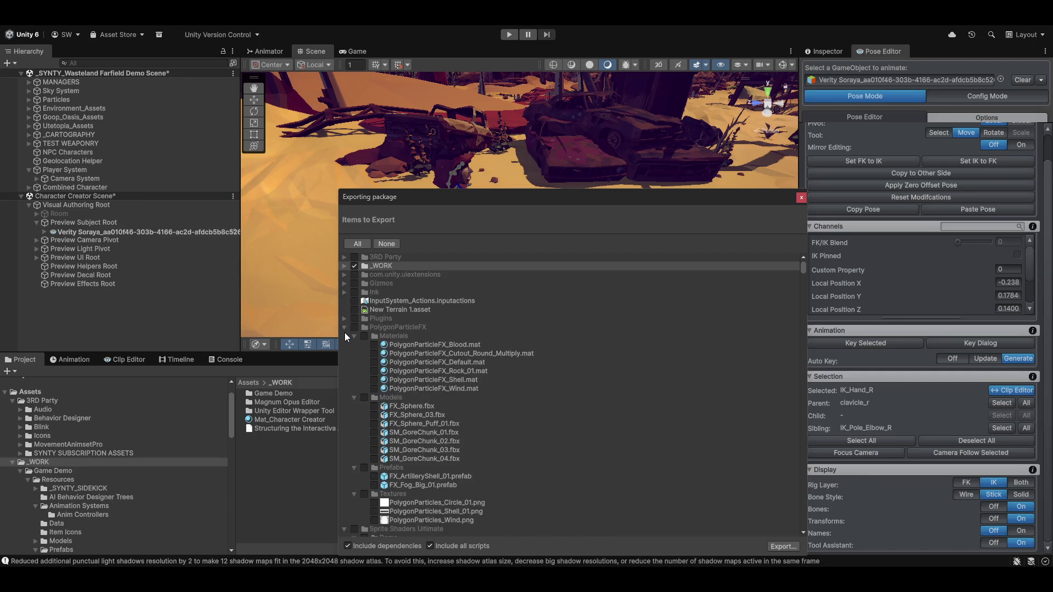
left_click(344, 327)
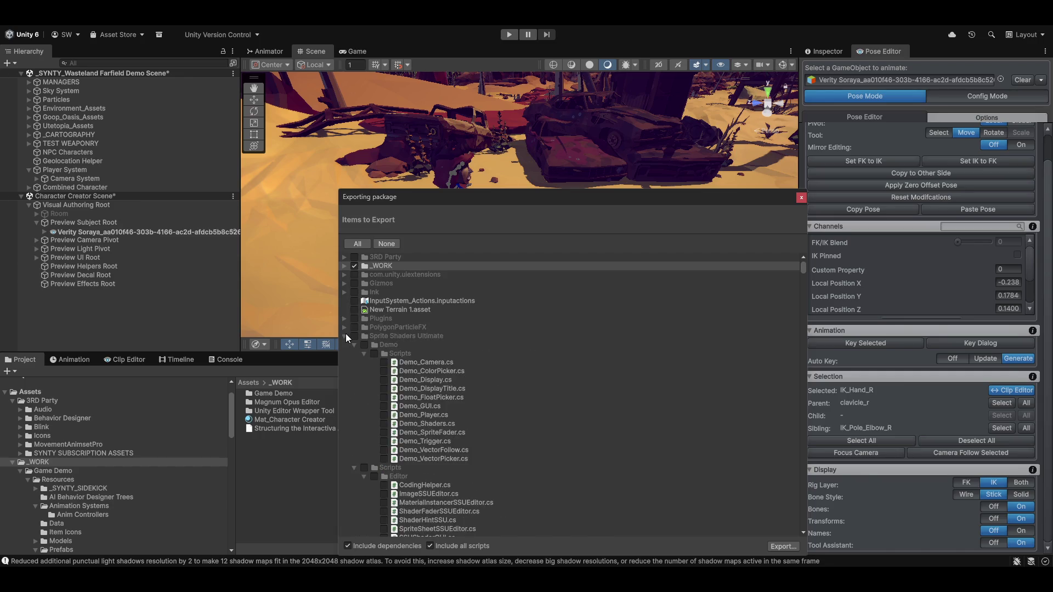
left_click(346, 336)
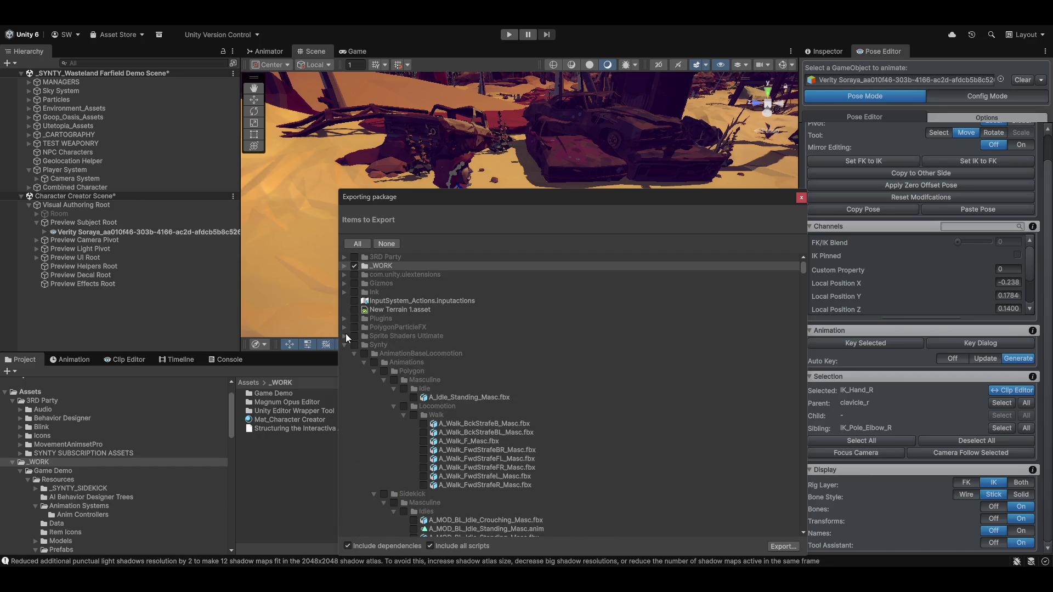
Expand _WORK to review its checked items, then continue to the save dialog
left_click(345, 266)
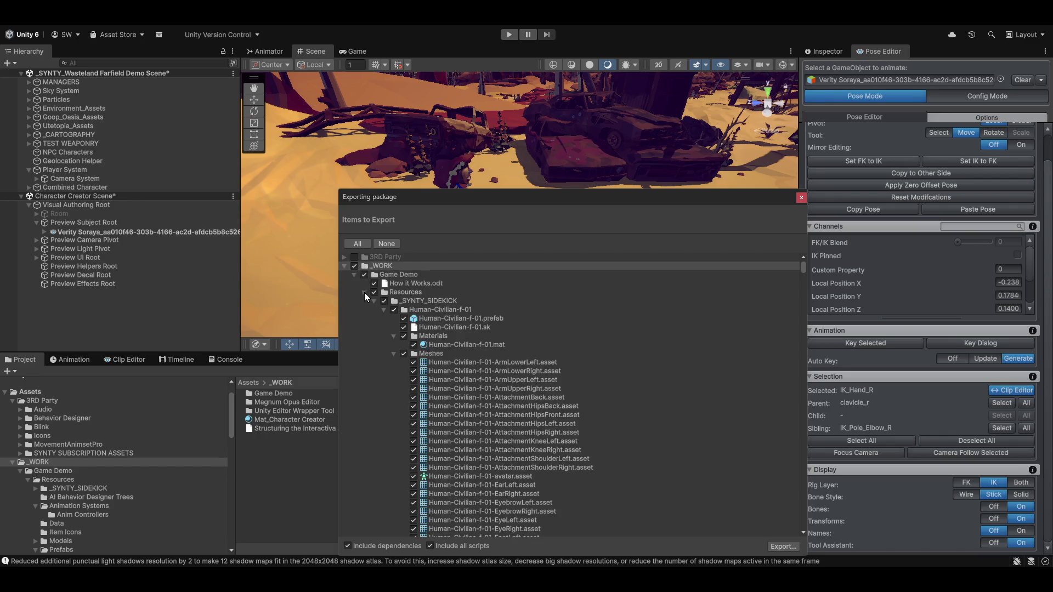
left_click(365, 293)
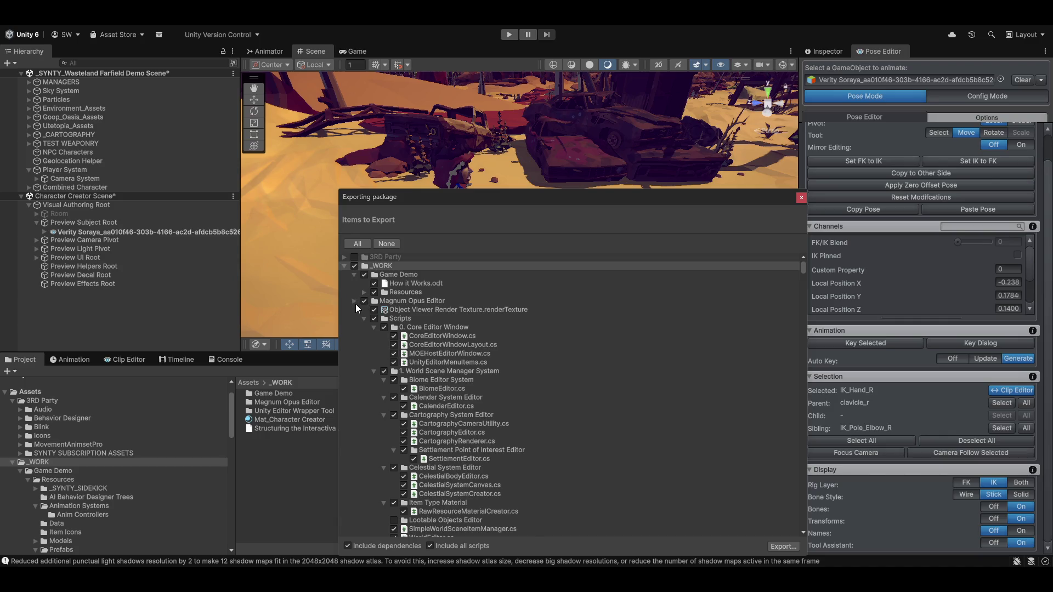
left_click(354, 302)
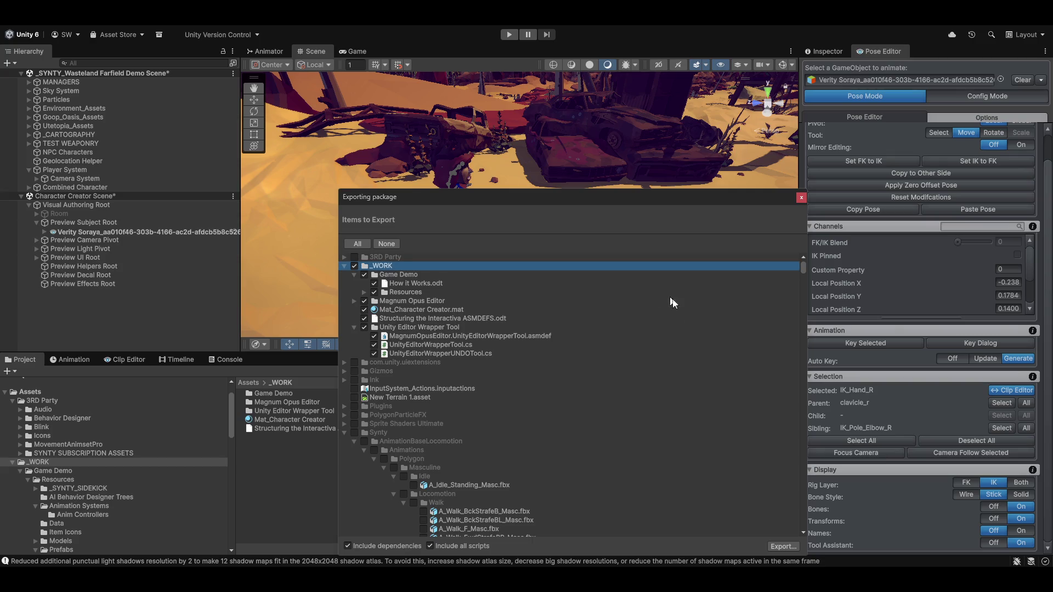
scroll(732, 527, "down", 3)
left_click(781, 547)
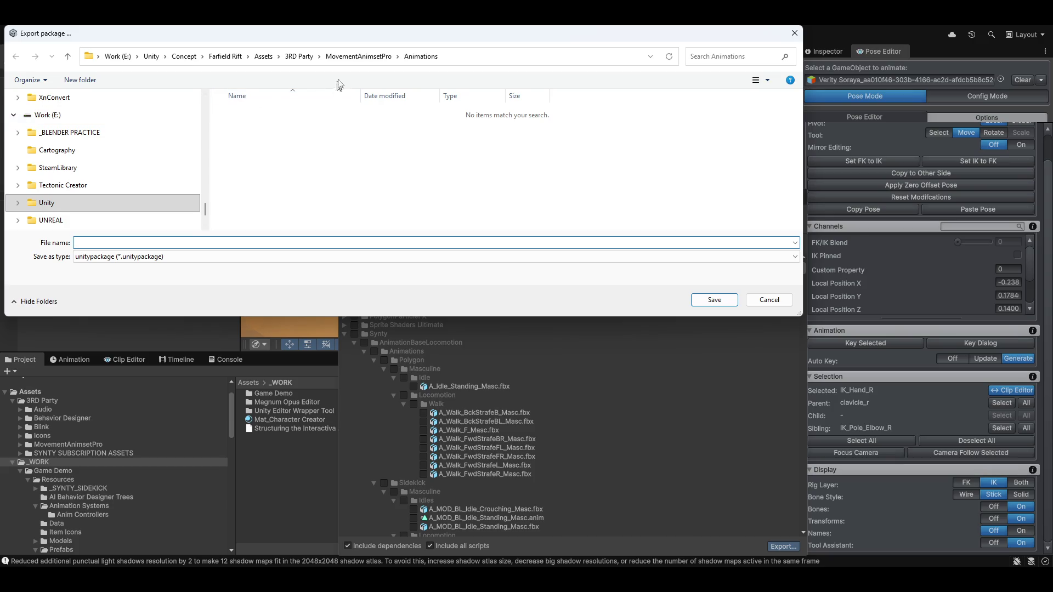
left_click(299, 56)
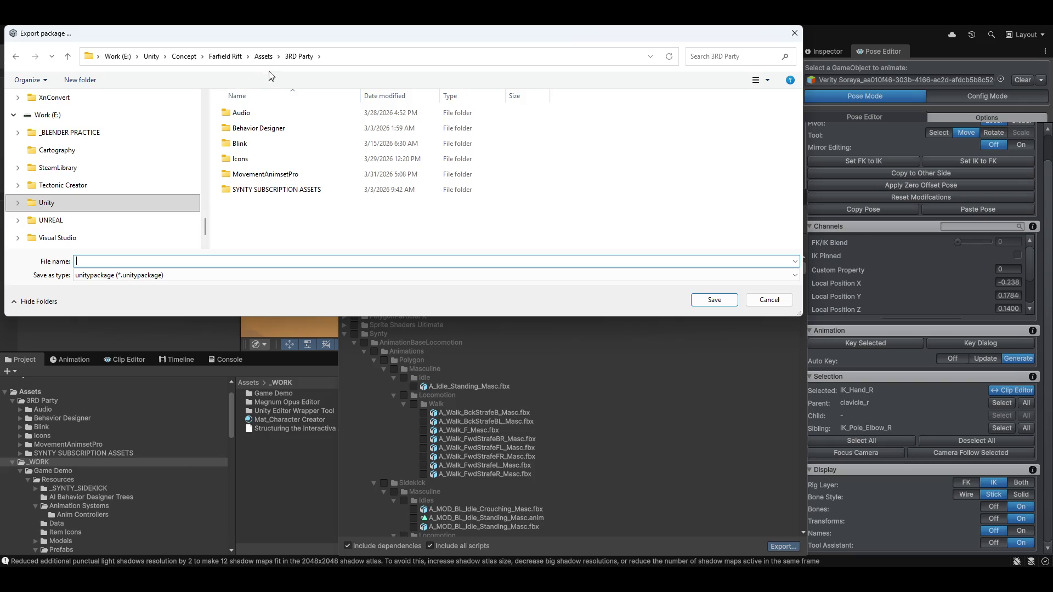
left_click(263, 56)
left_click(272, 117)
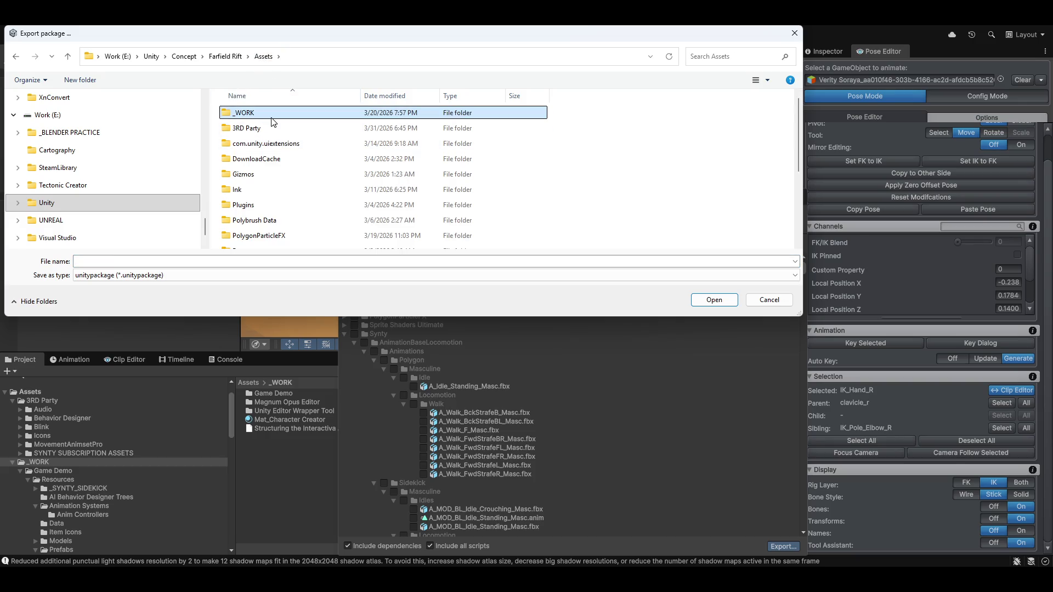
left_click(224, 62)
scroll(270, 241, "down", 2)
scroll(271, 242, "up", 1)
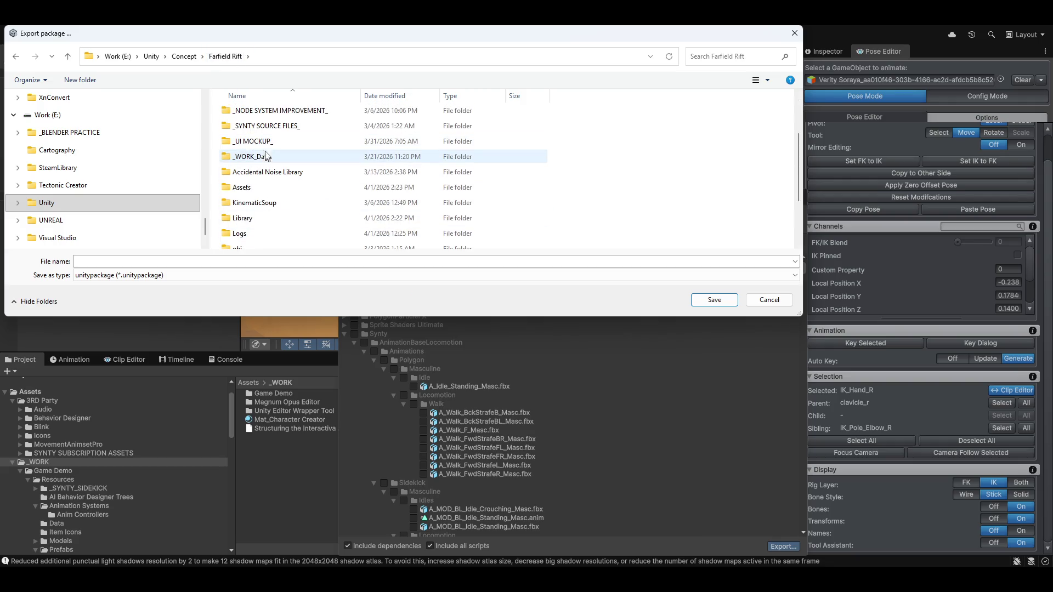
scroll(273, 160, "up", 1)
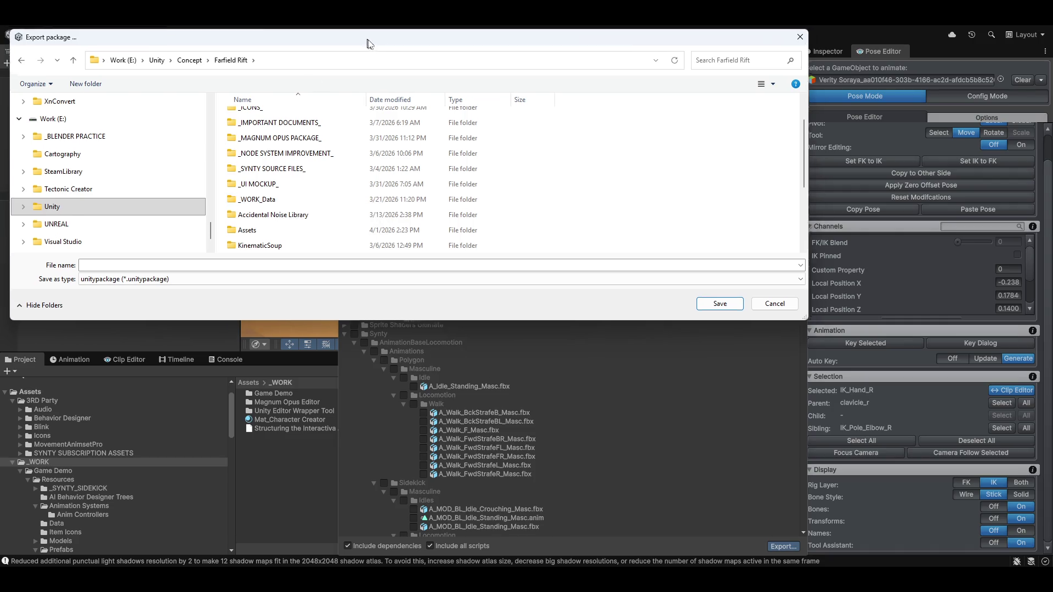
key("Escape")
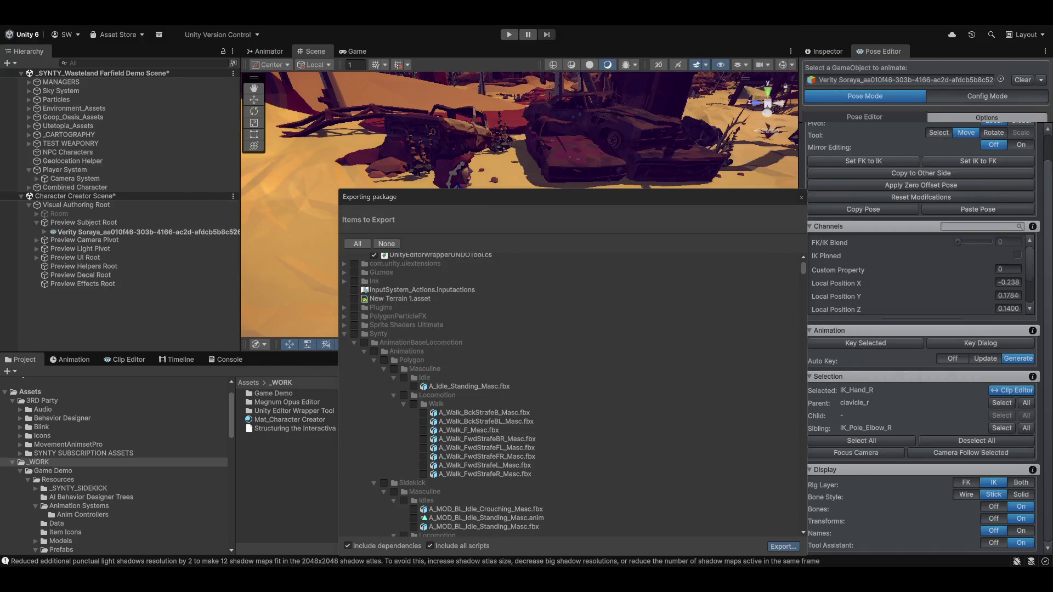